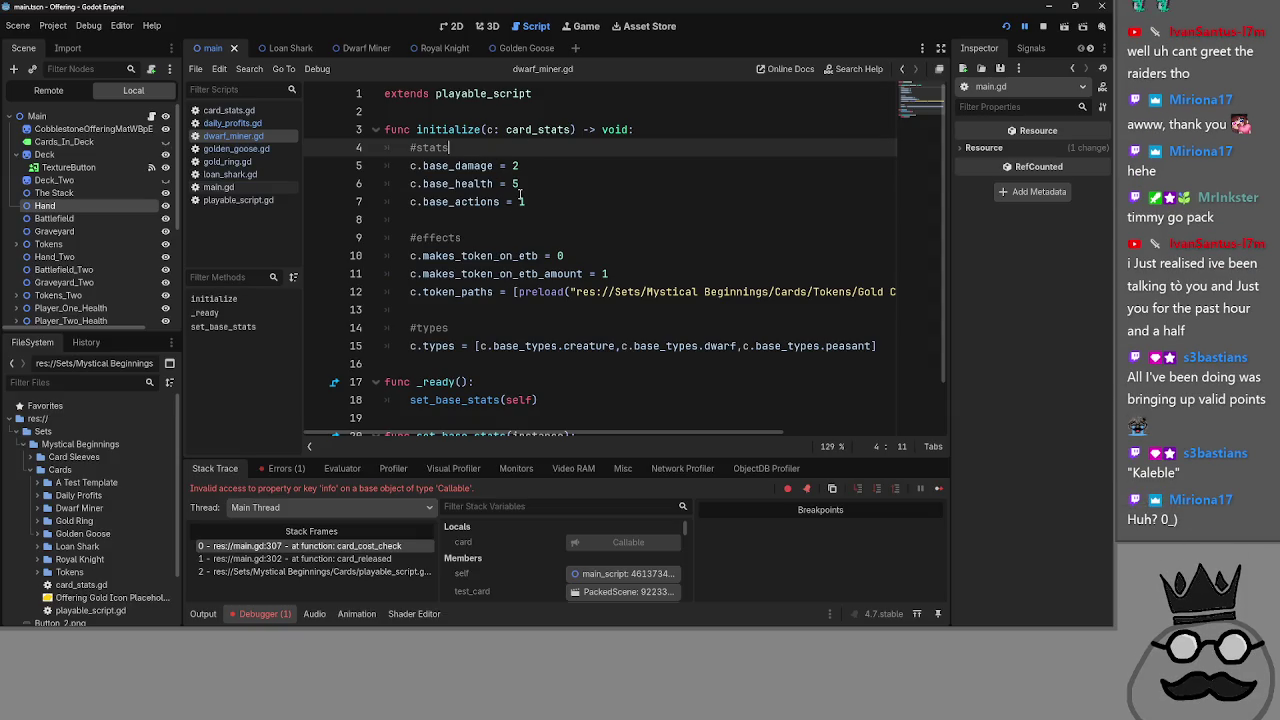
- Open main.gd and highlight 'Callable' in the debugger's error message
left_click(222, 188)
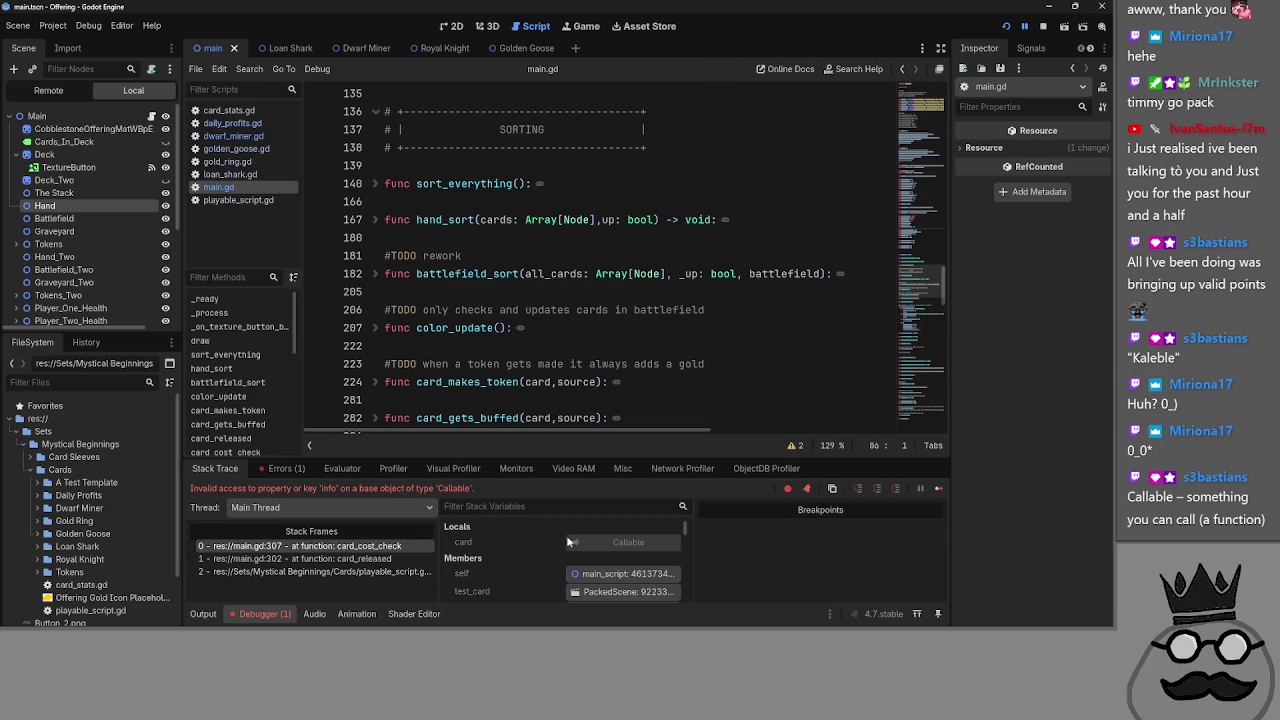
double_click(442, 489)
left_click_drag(457, 491, 468, 492)
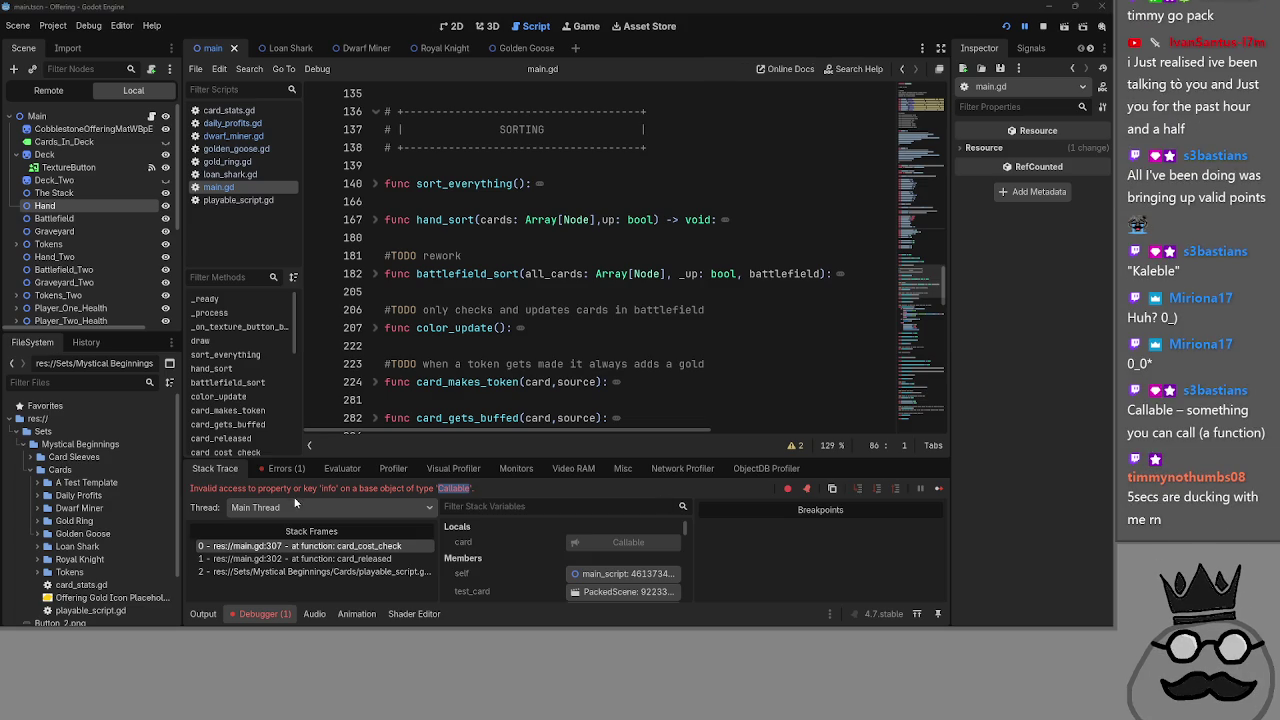
mouse_move(299, 489)
left_mouse_down()
mouse_move(410, 488)
mouse_move(301, 490)
mouse_move(390, 493)
left_mouse_up()
left_click(390, 493)
scroll(483, 309, "down", 6)
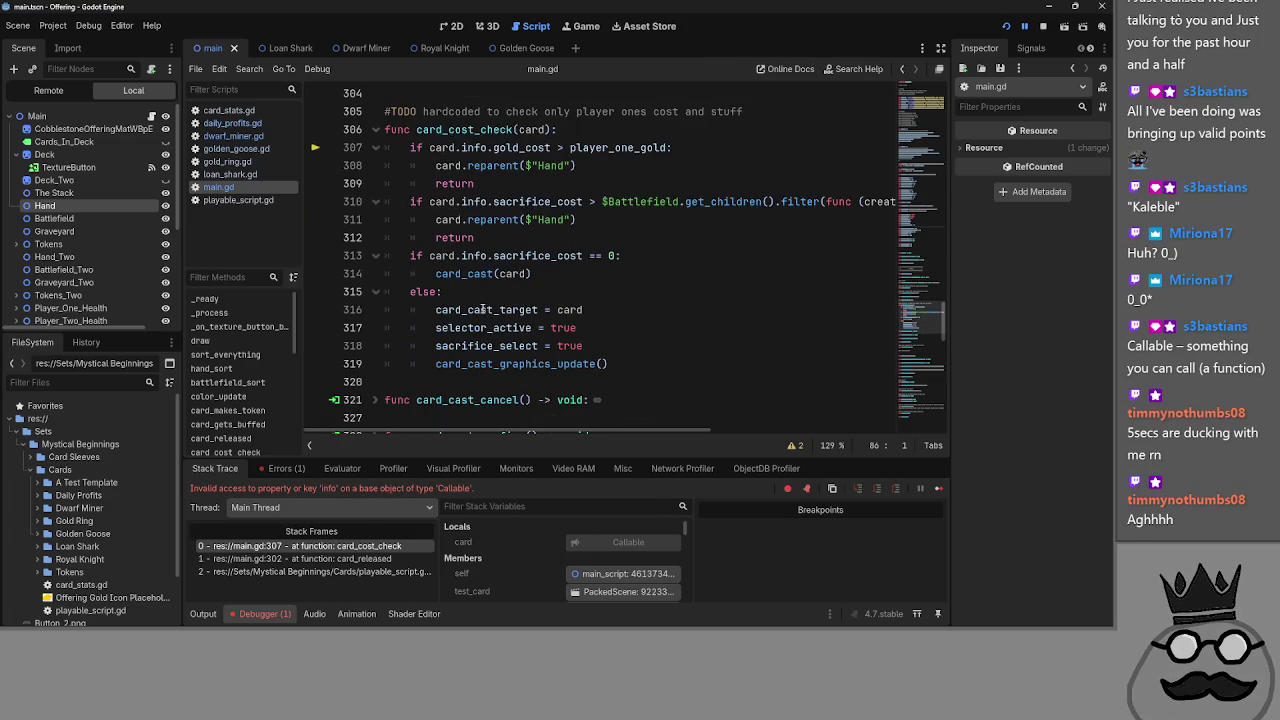
scroll(483, 309, "up", 1)
- Compare card.info.gold_cost on line 307 with the Callable error, ending after else on line 315
double_click(442, 201)
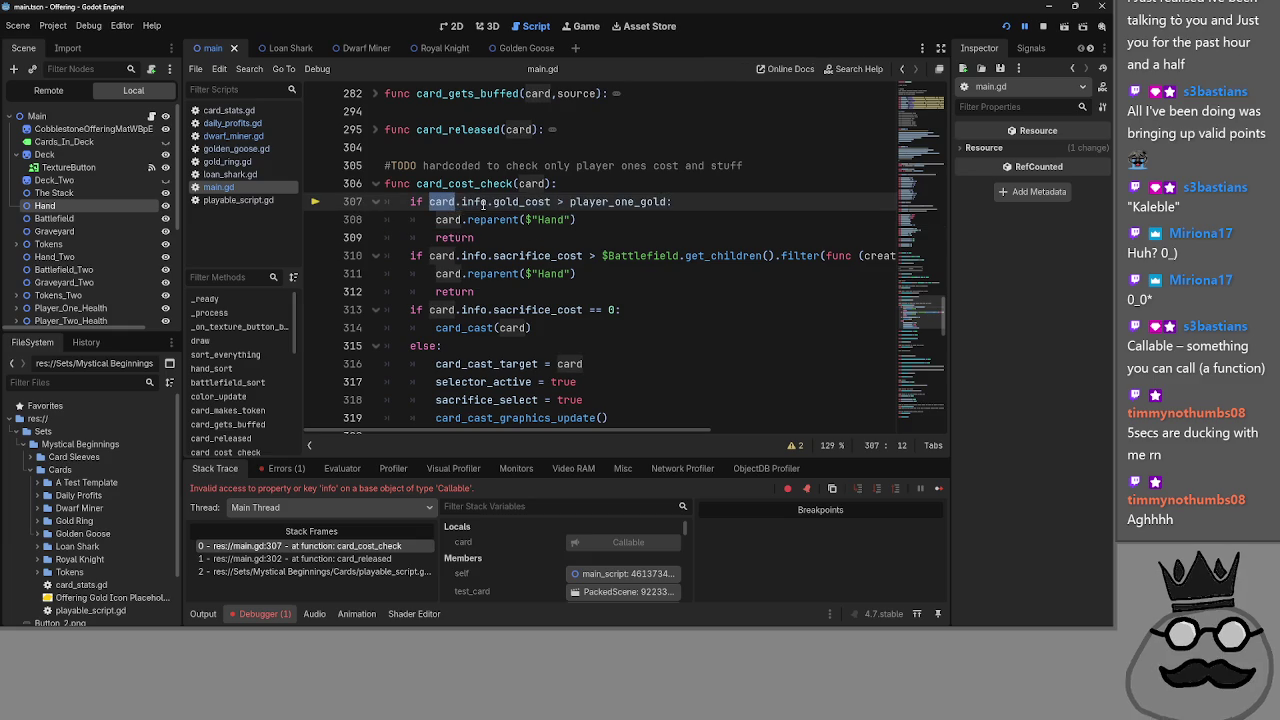
double_click(476, 202)
double_click(515, 201)
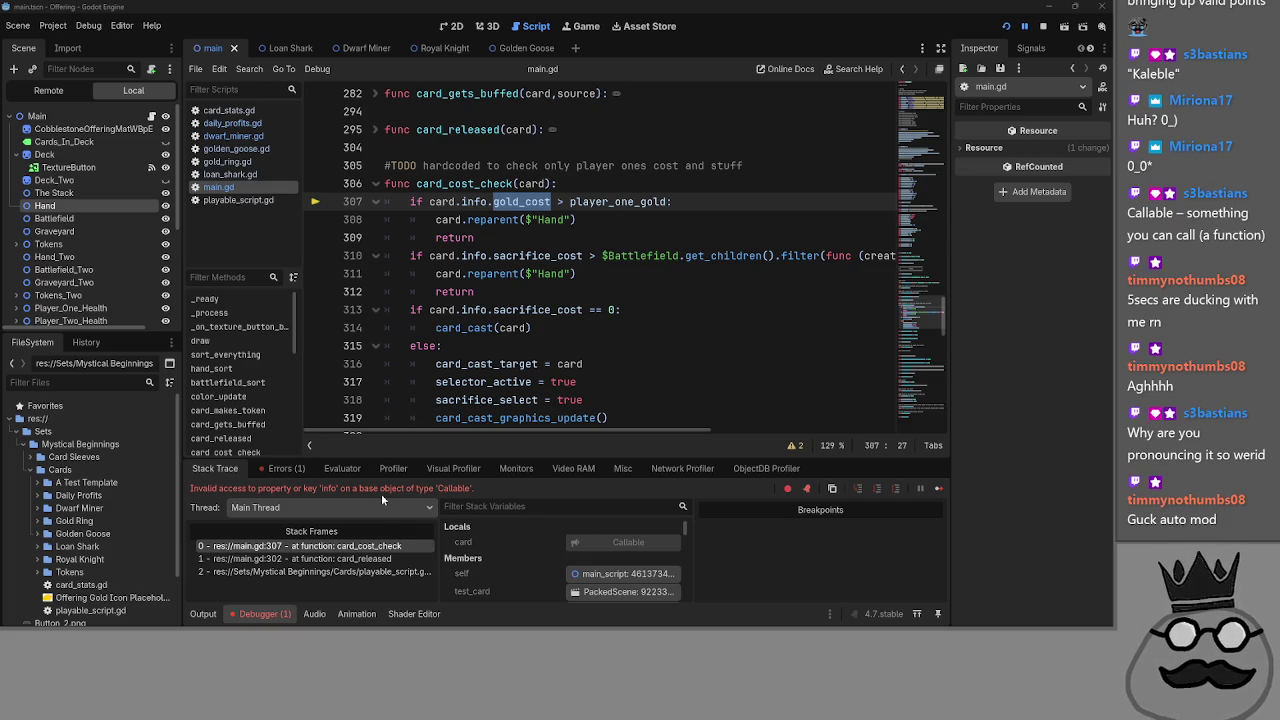
mouse_move(440, 488)
left_mouse_down()
mouse_move(476, 489)
mouse_move(435, 491)
left_mouse_up()
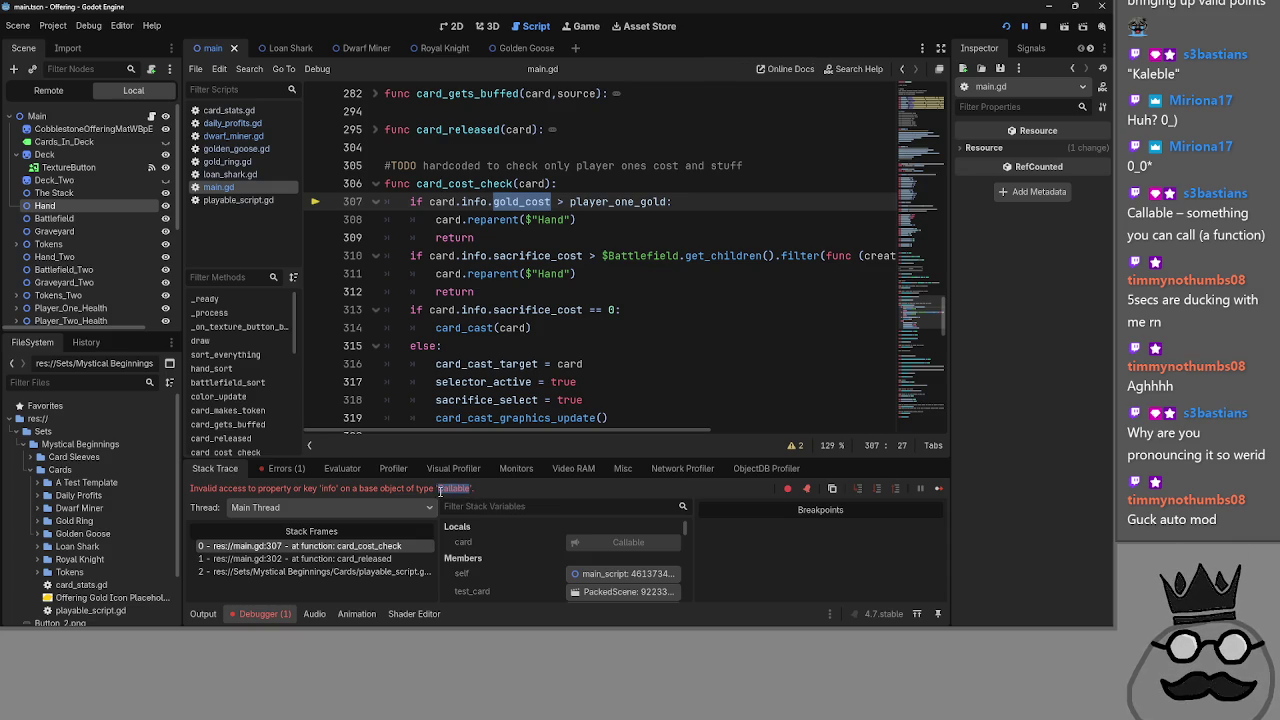
double_click(467, 488)
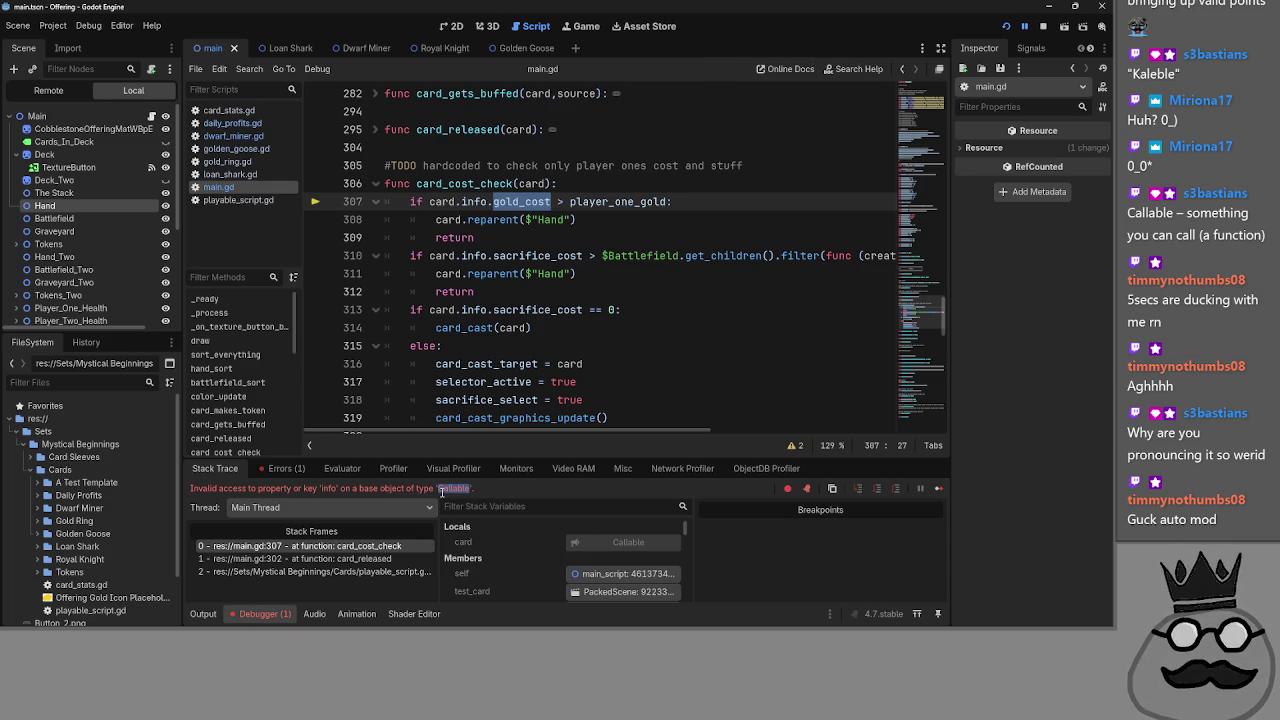
left_click(445, 494)
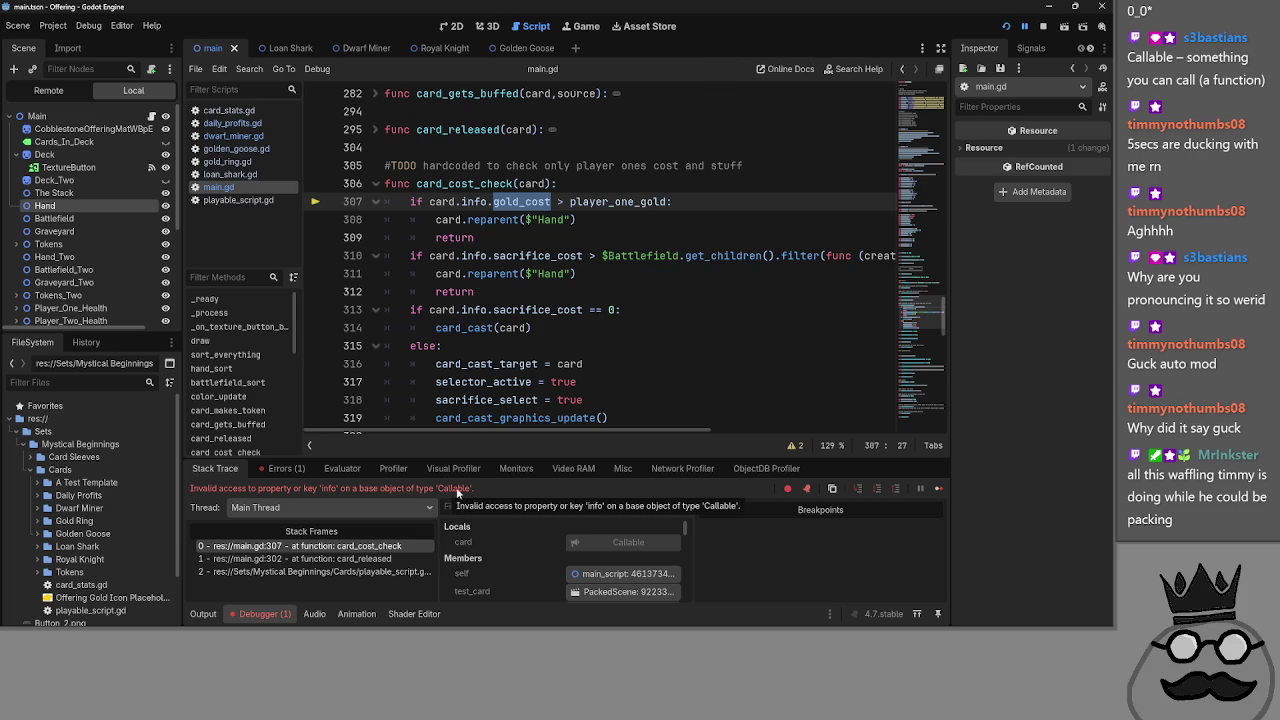
left_click_drag(471, 489, 437, 490)
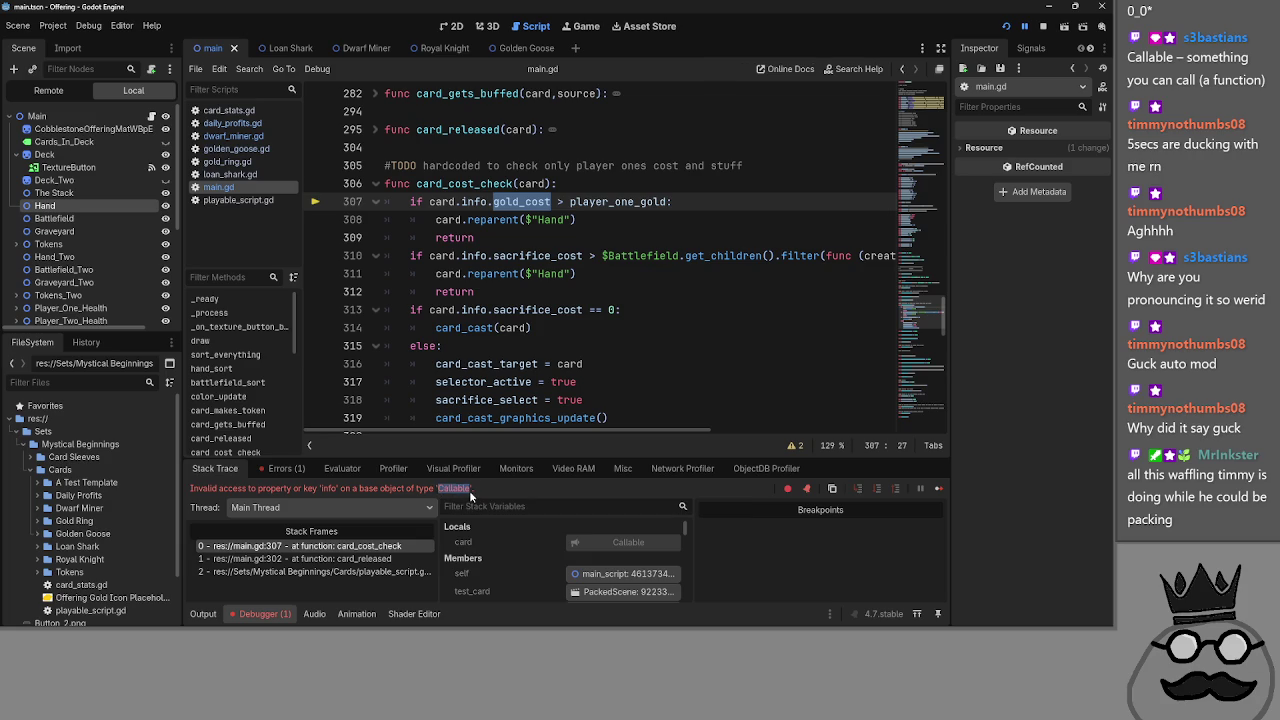
left_click(457, 492)
left_click(633, 344)
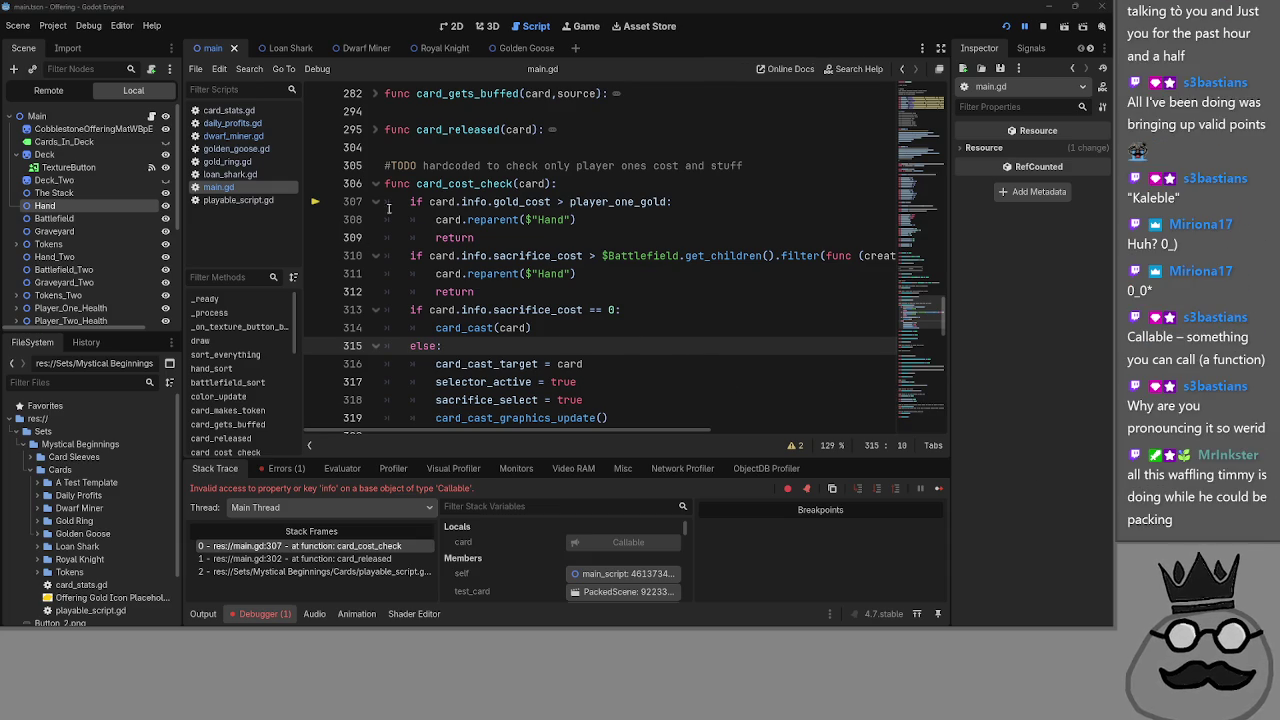
- Switch between the card_cost_check frame (line 307) and the card_released frame (line 302)
scroll(574, 320, "up", 5)
scroll(427, 271, "down", 4)
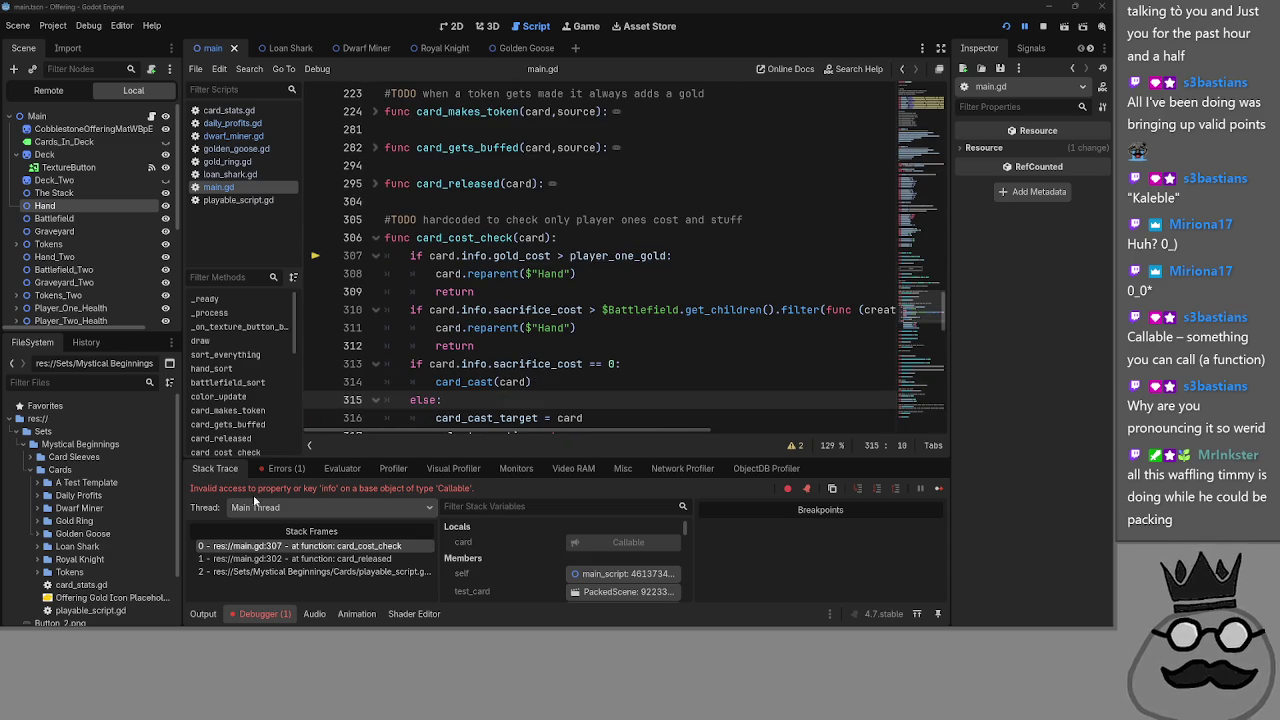
left_click(300, 546)
left_click(328, 559)
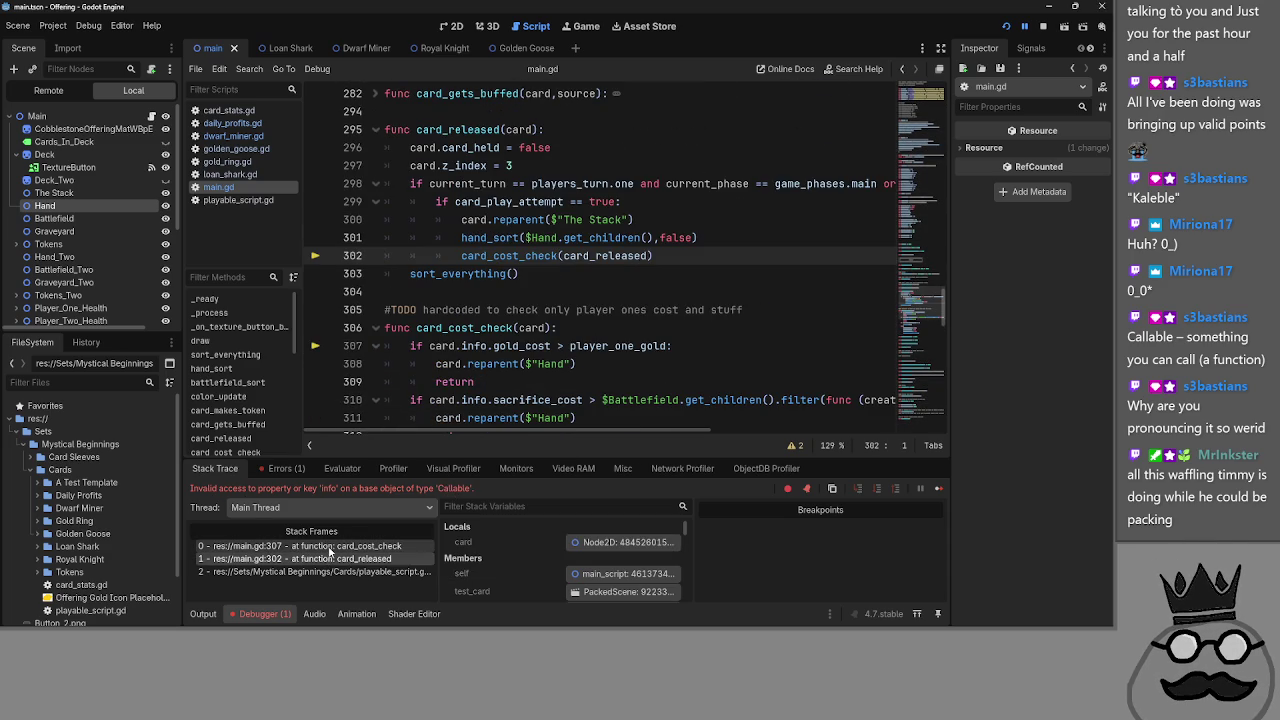
left_click(330, 546)
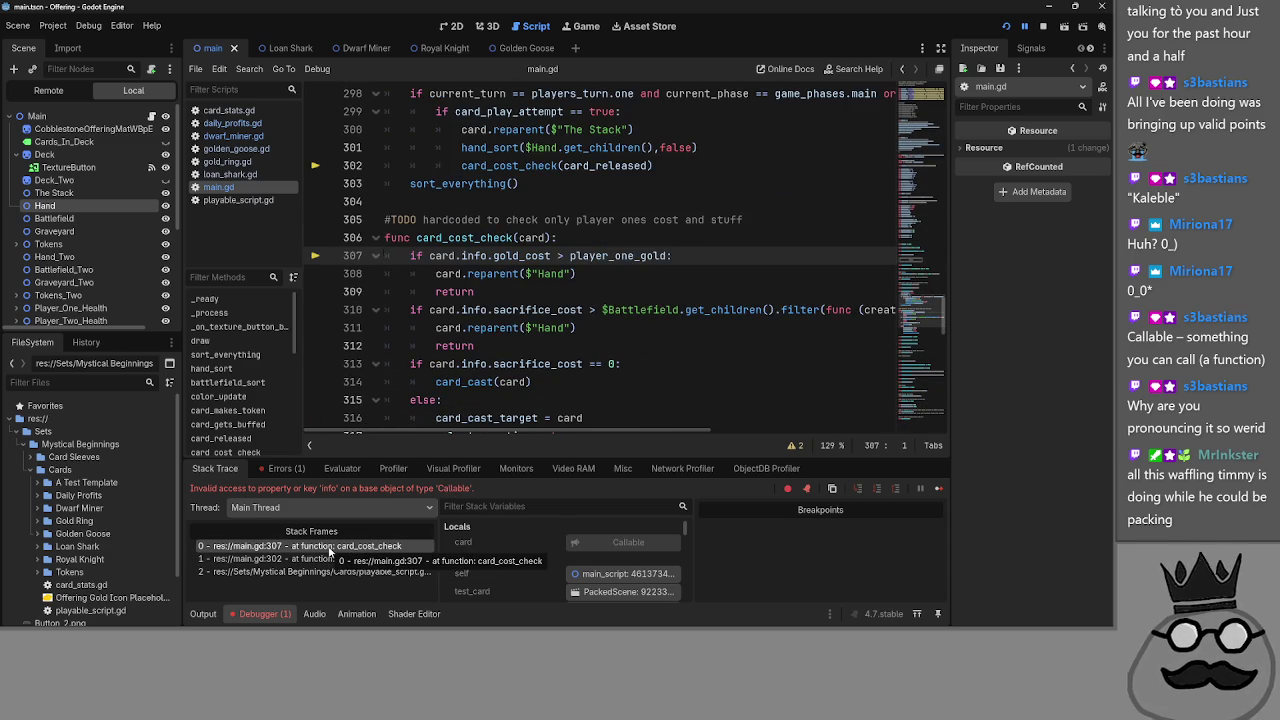
left_click(328, 559)
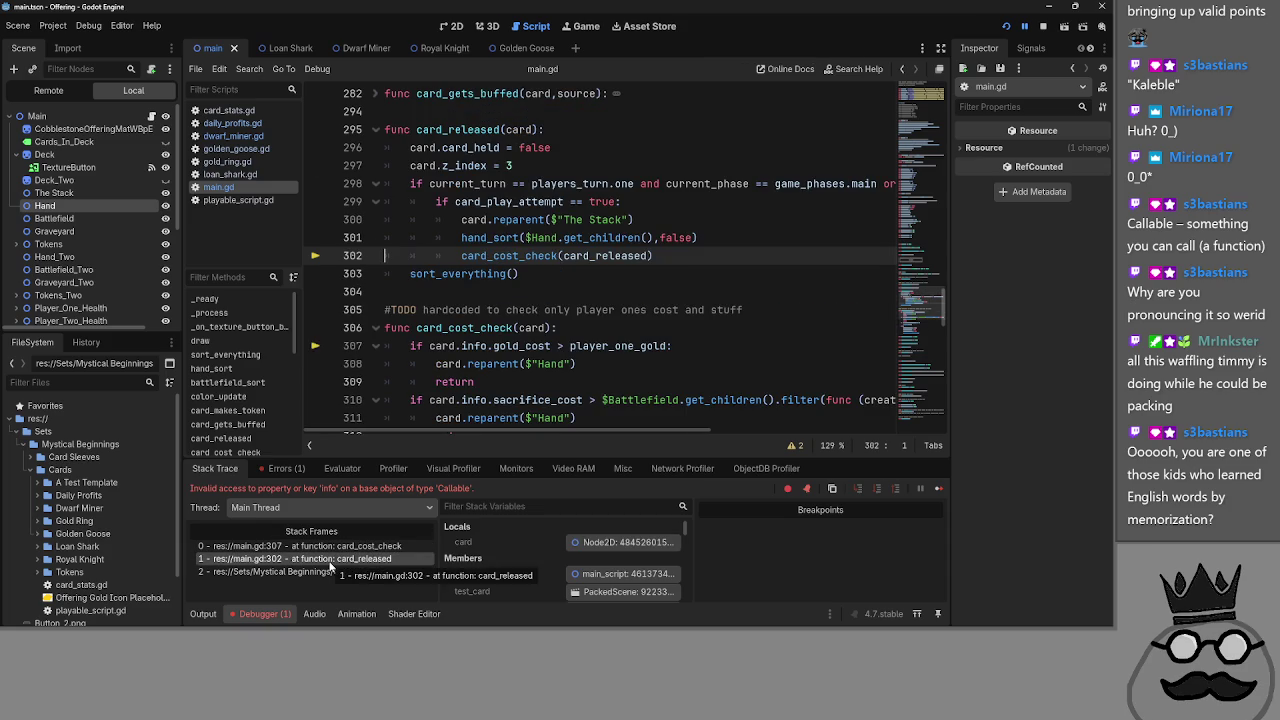
- Change line 302's argument from card_released to card, then stop and relaunch the game
left_click(597, 256)
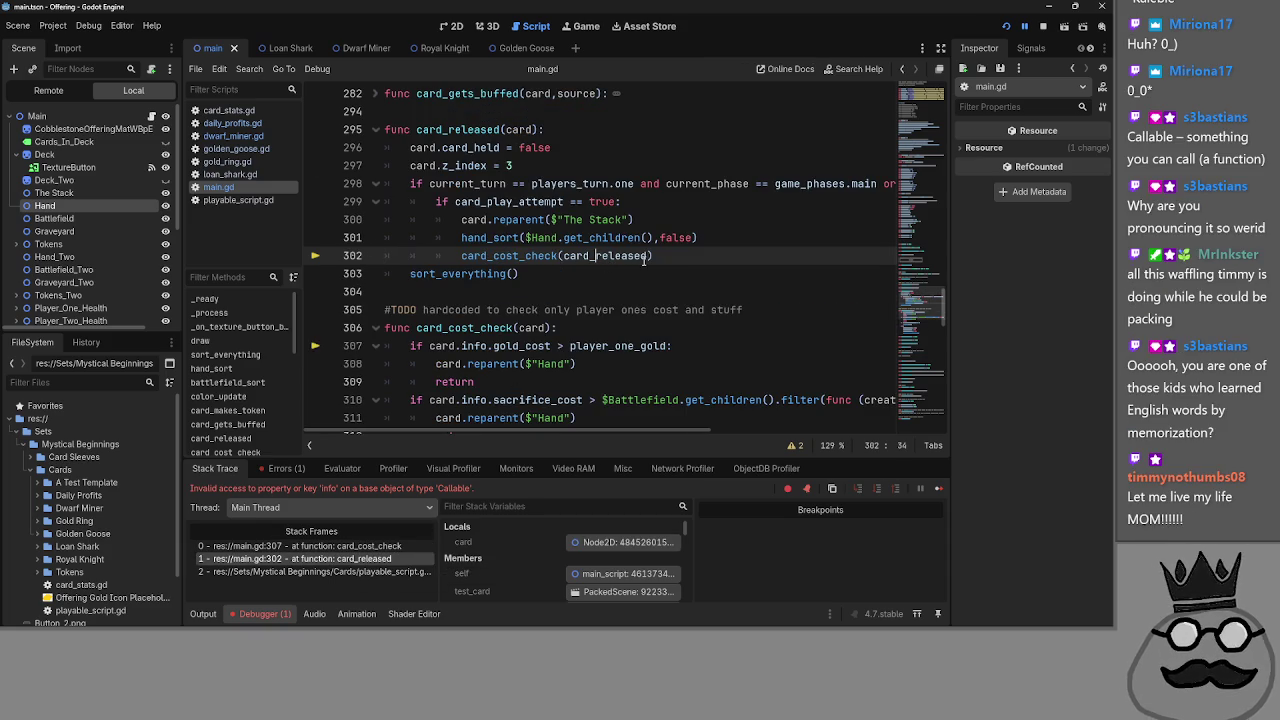
key("ctrl+Delete")
key("BackSpace")
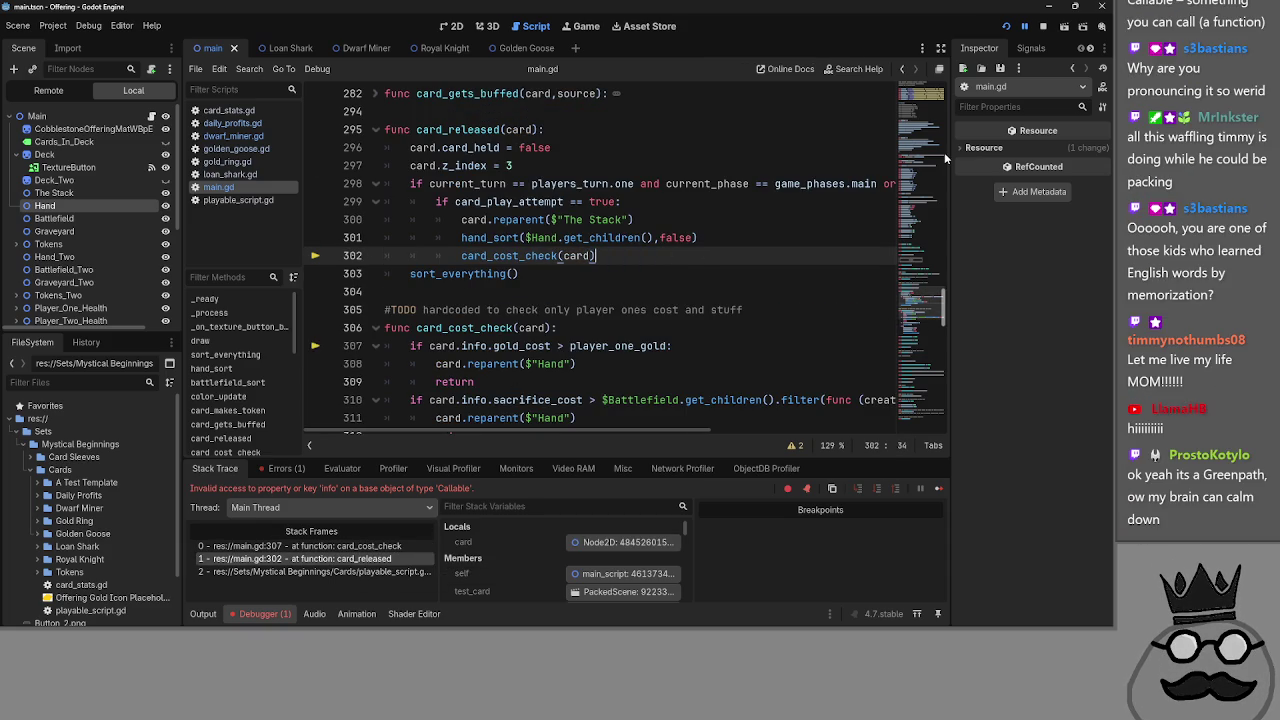
left_click(1041, 26)
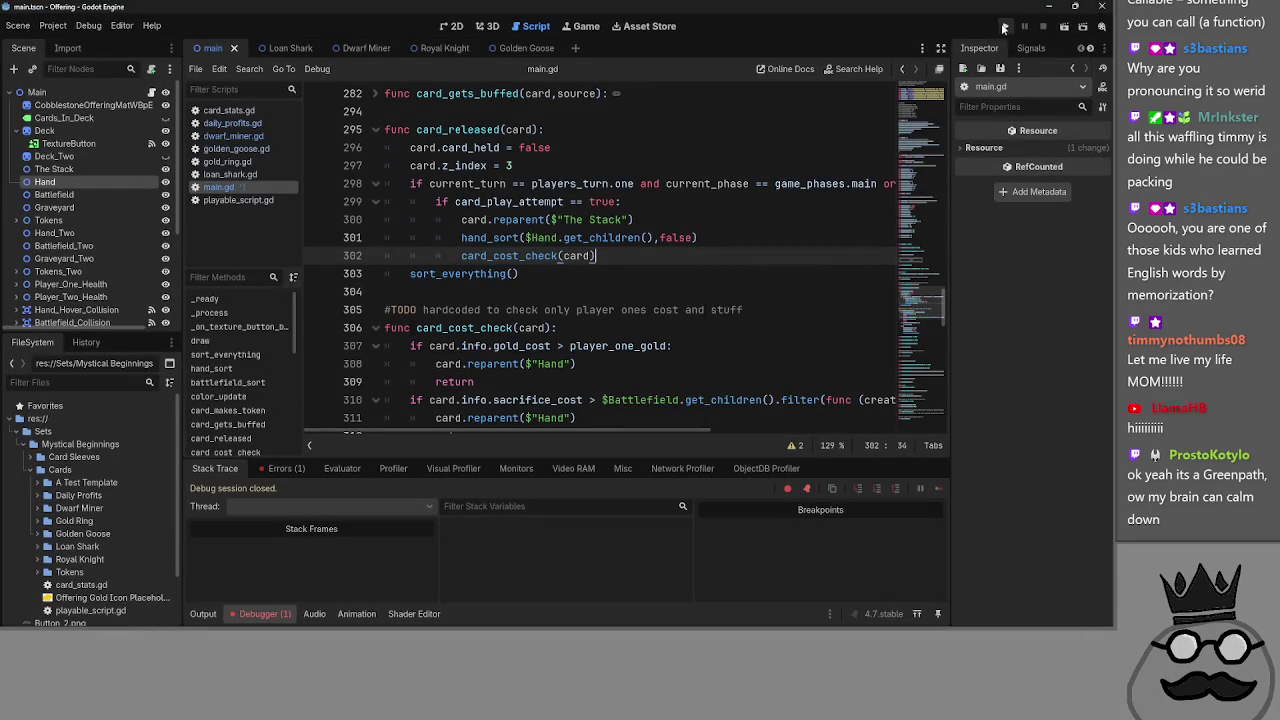
left_click(1004, 27)
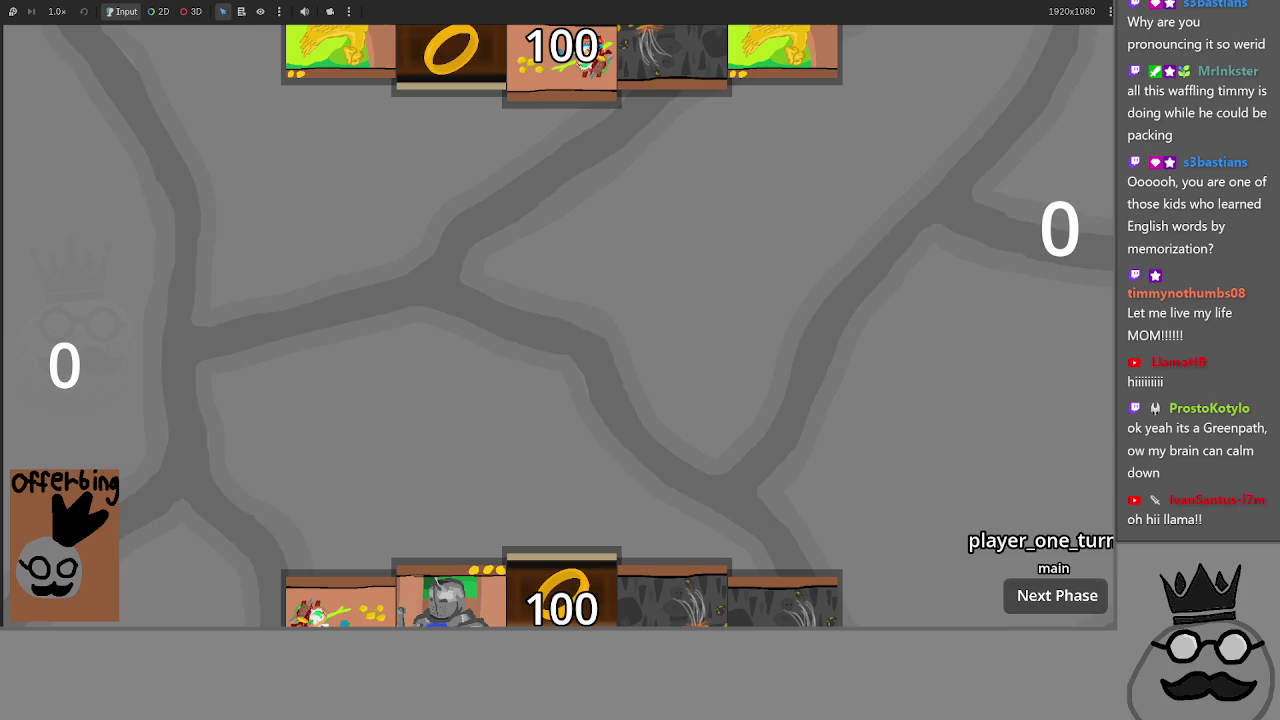
- Play the ring and dark cards onto the board and advance to player two's turn
left_click_drag(562, 595, 630, 340)
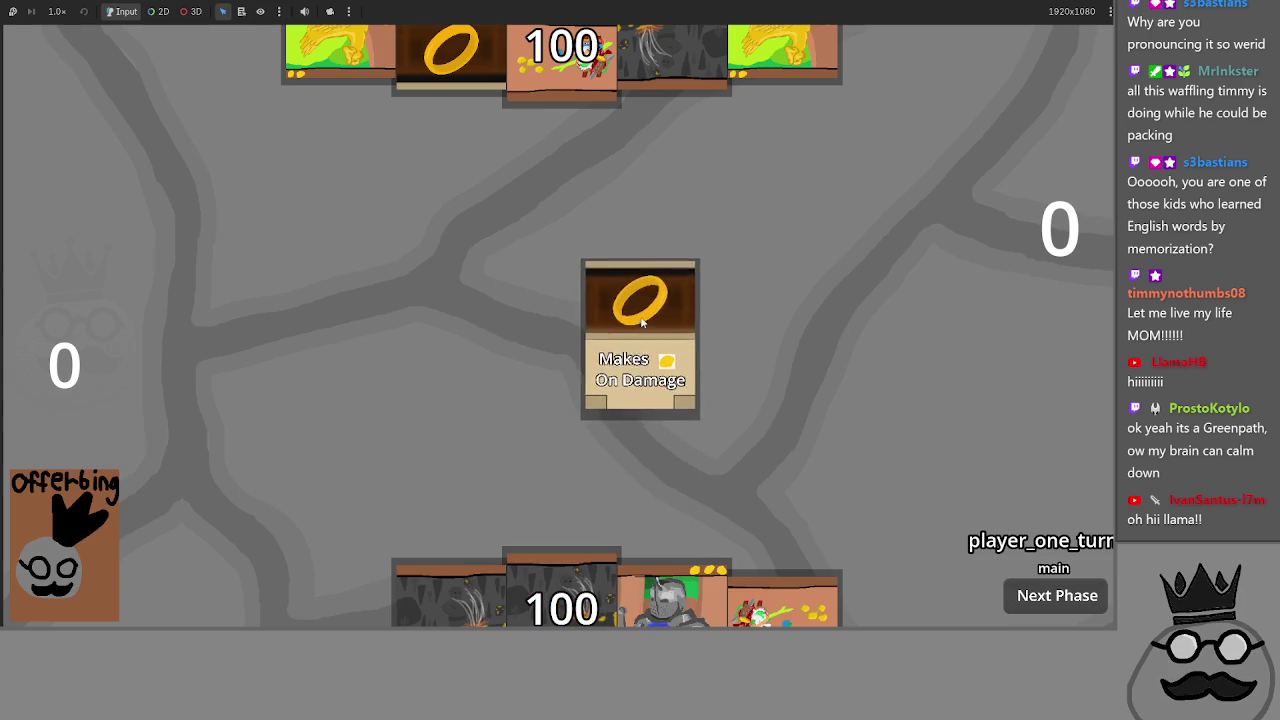
left_click_drag(672, 600, 641, 404)
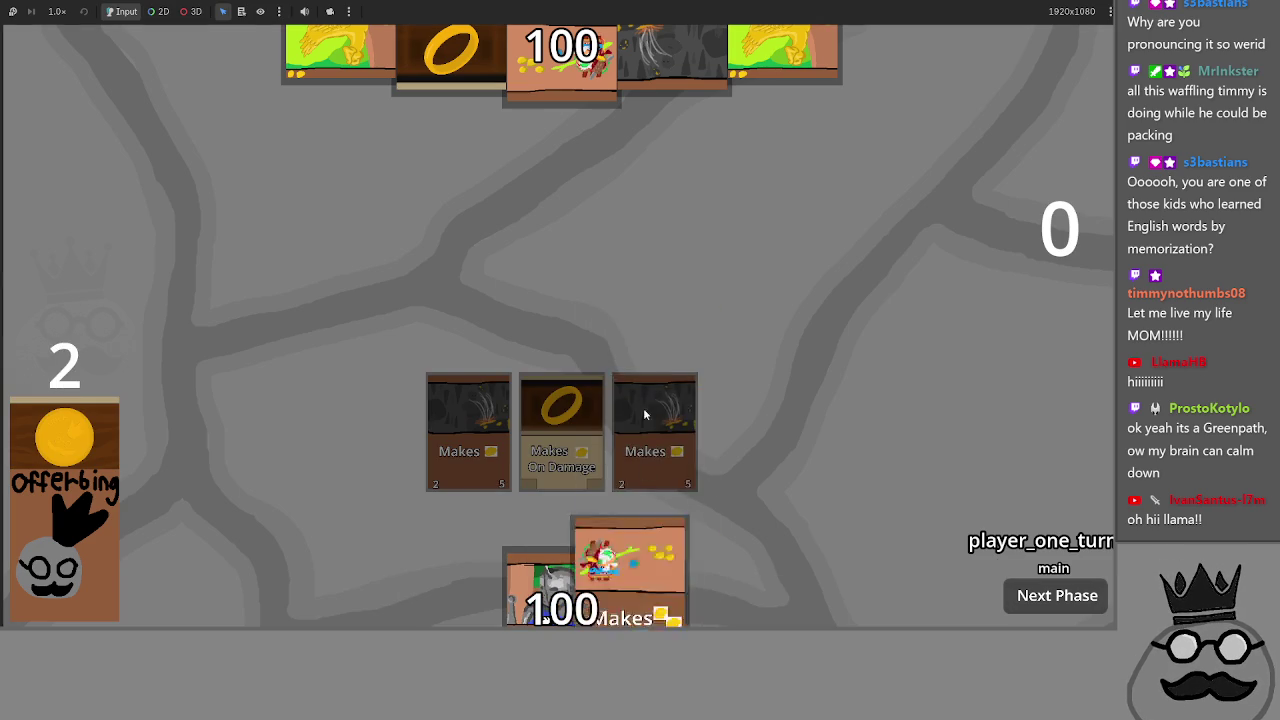
left_click_drag(594, 598, 595, 317)
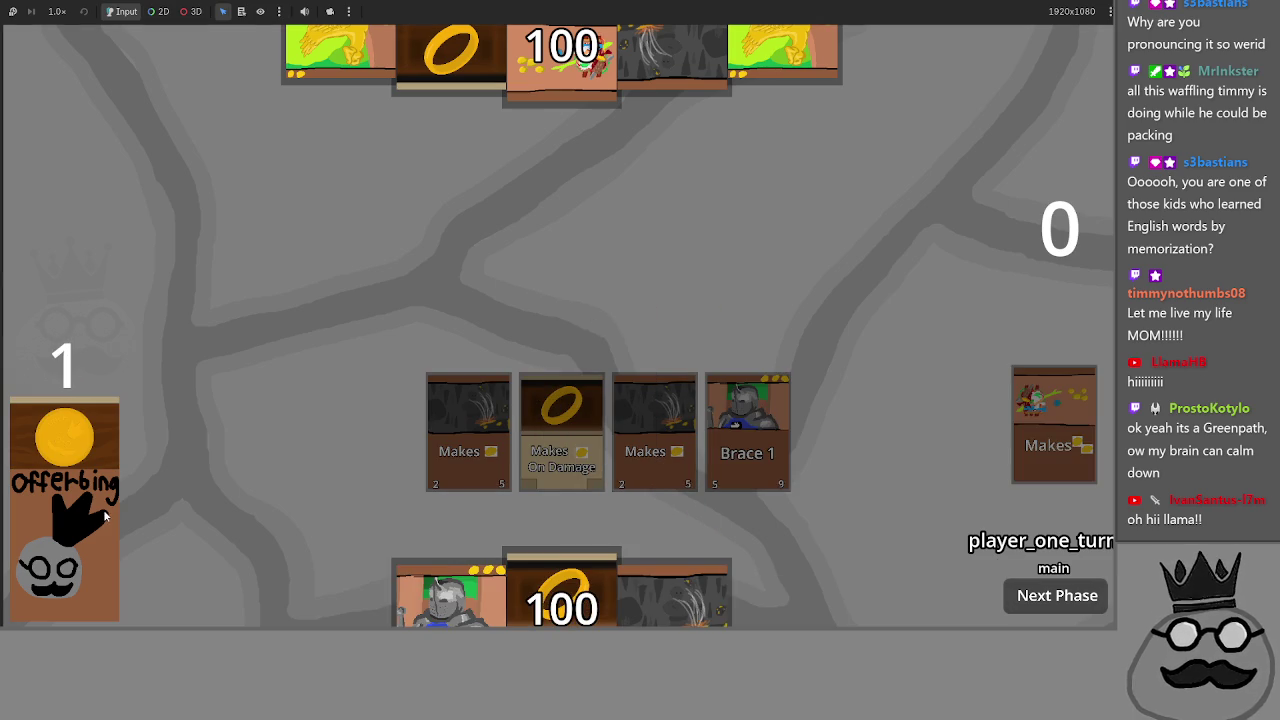
left_click_drag(562, 590, 606, 490)
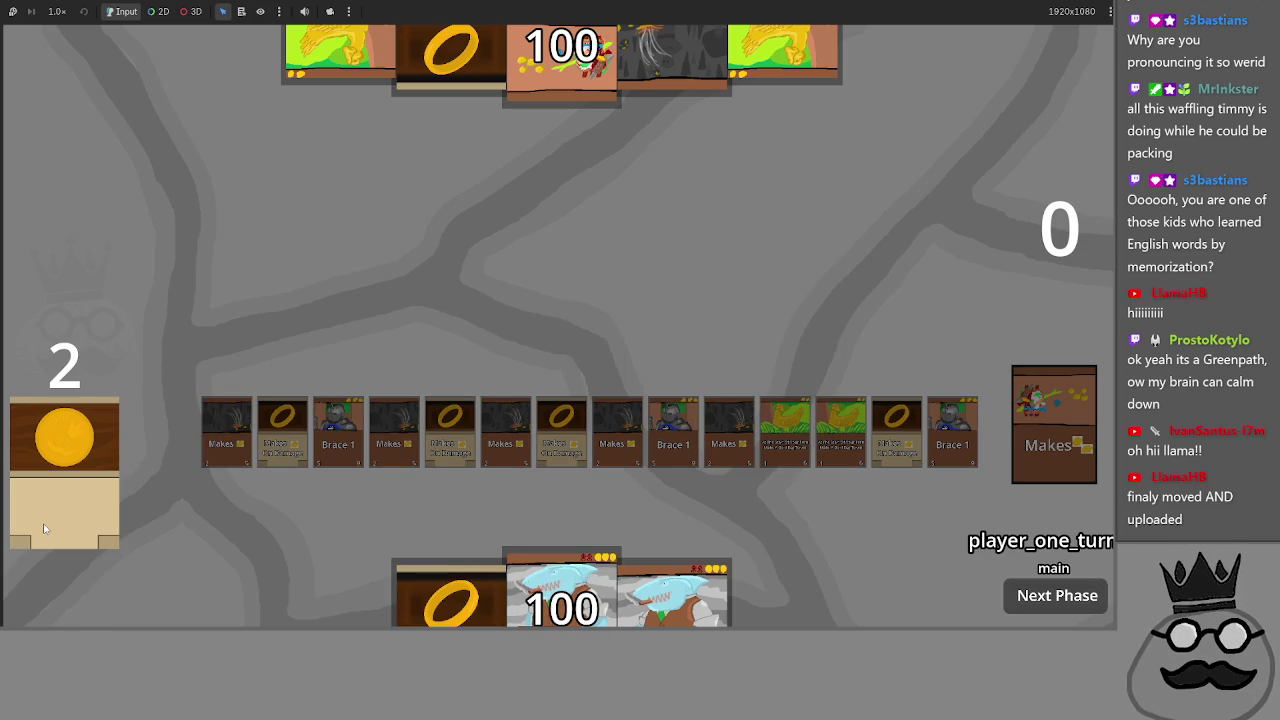
left_click(450, 562)
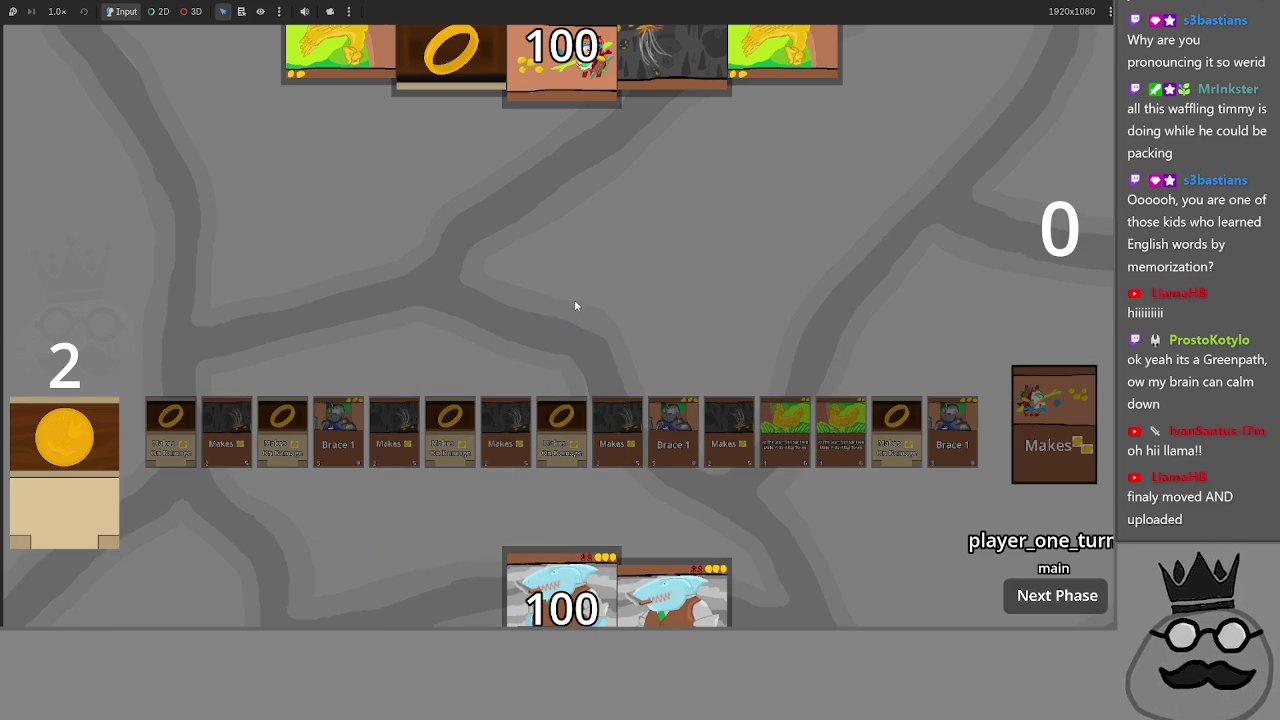
left_click(1022, 605)
left_click(1012, 602)
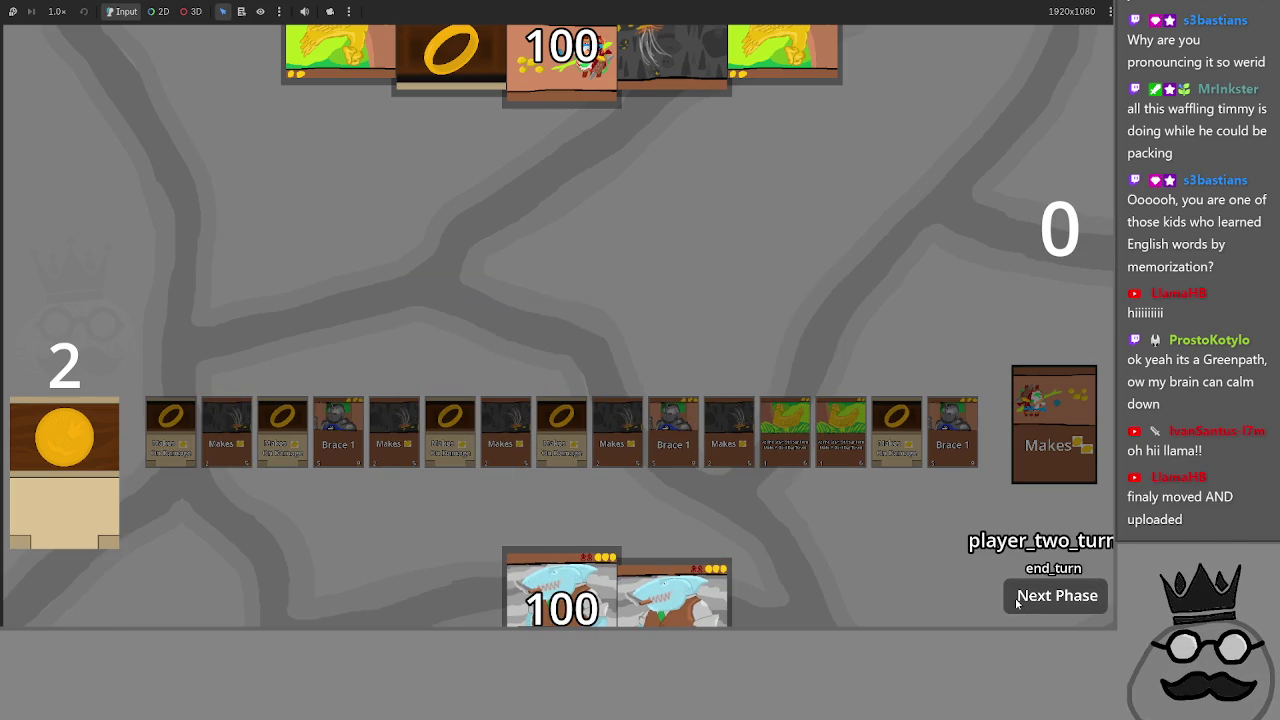
left_click(1018, 604)
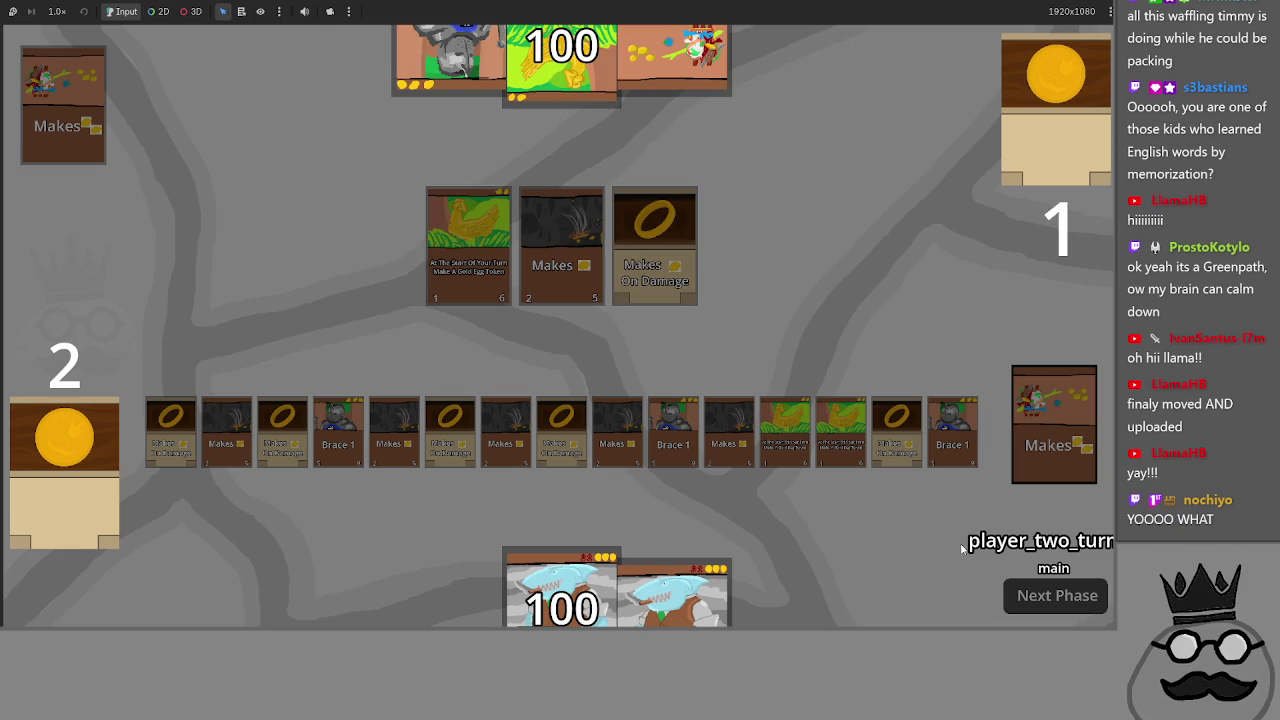
- In the editor, fold the card_released and card_cost_check functions
key("alt+Tab")
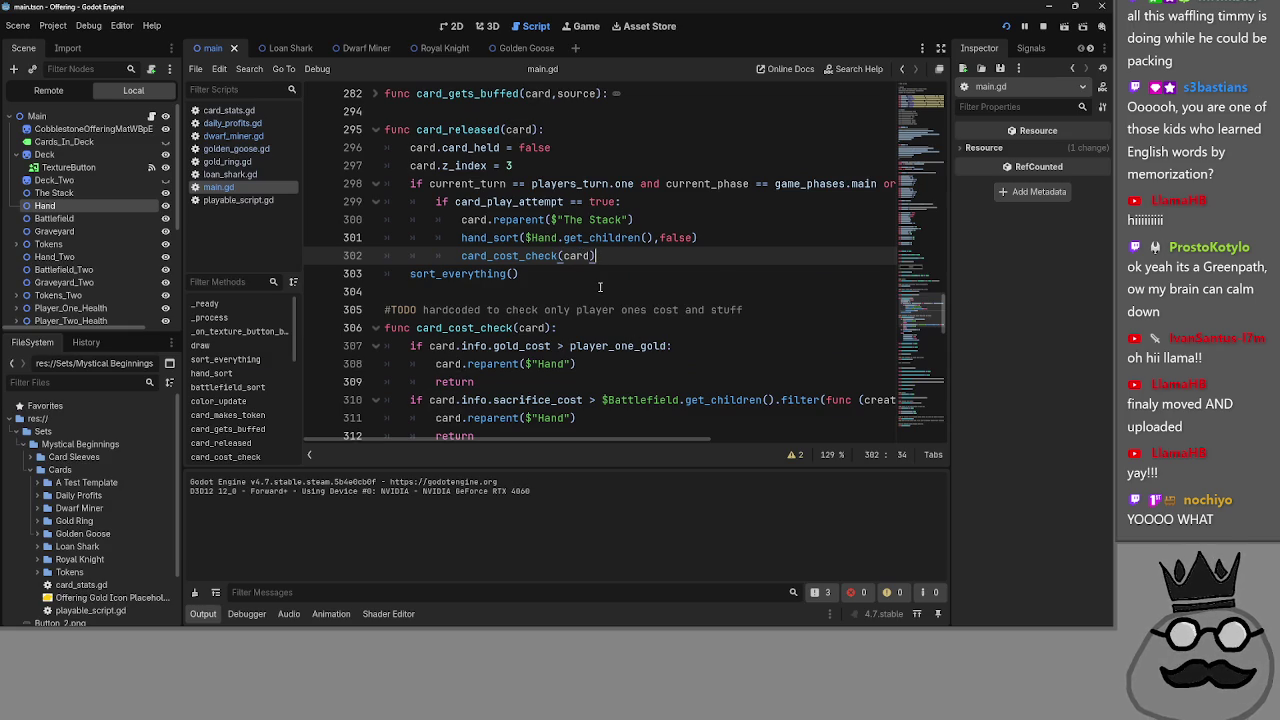
left_click(375, 129)
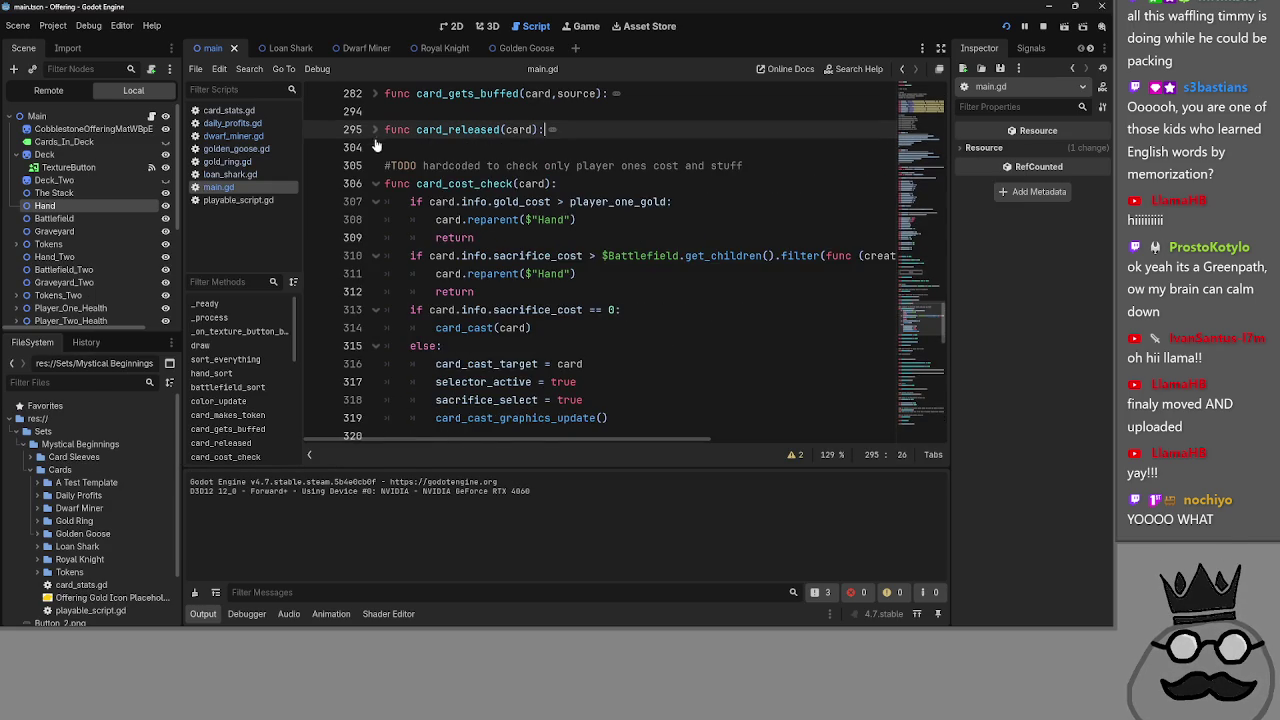
left_click(375, 183)
- Advance the phase and play the remaining ring cards from the hand, then return to main.gd
key("alt+Tab")
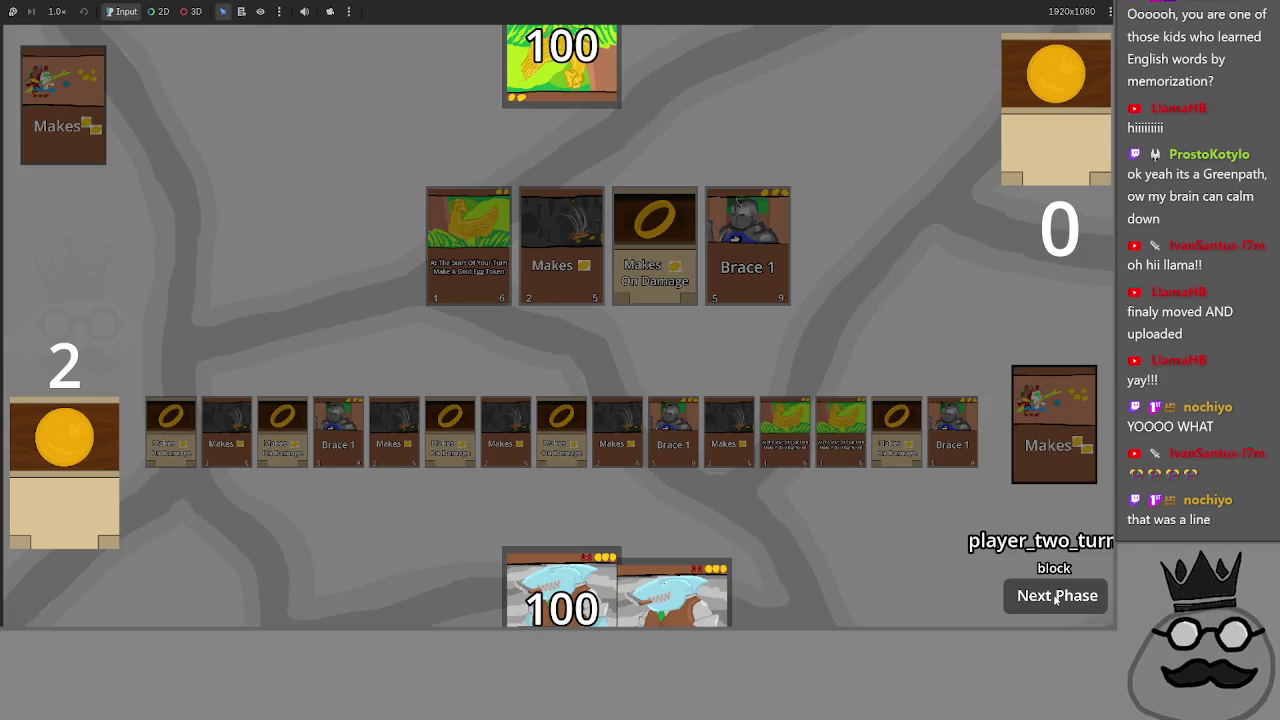
left_click(1055, 596)
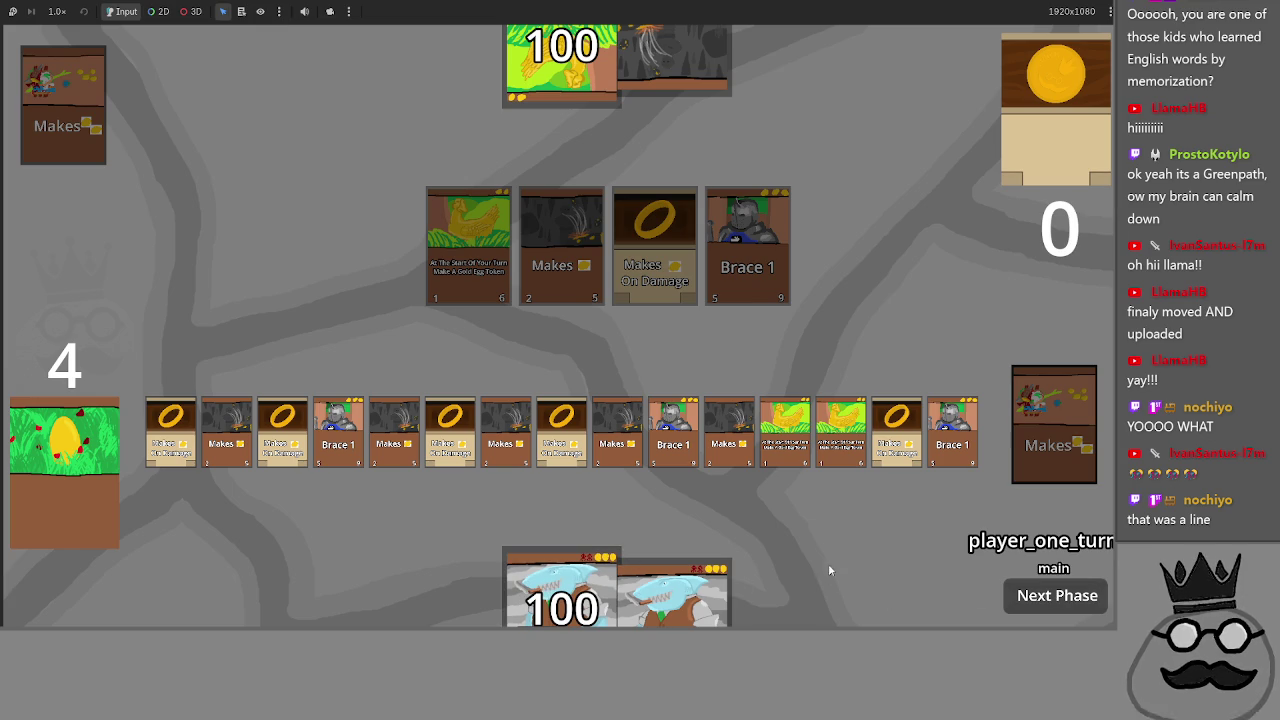
left_click(896, 428)
left_click(561, 430)
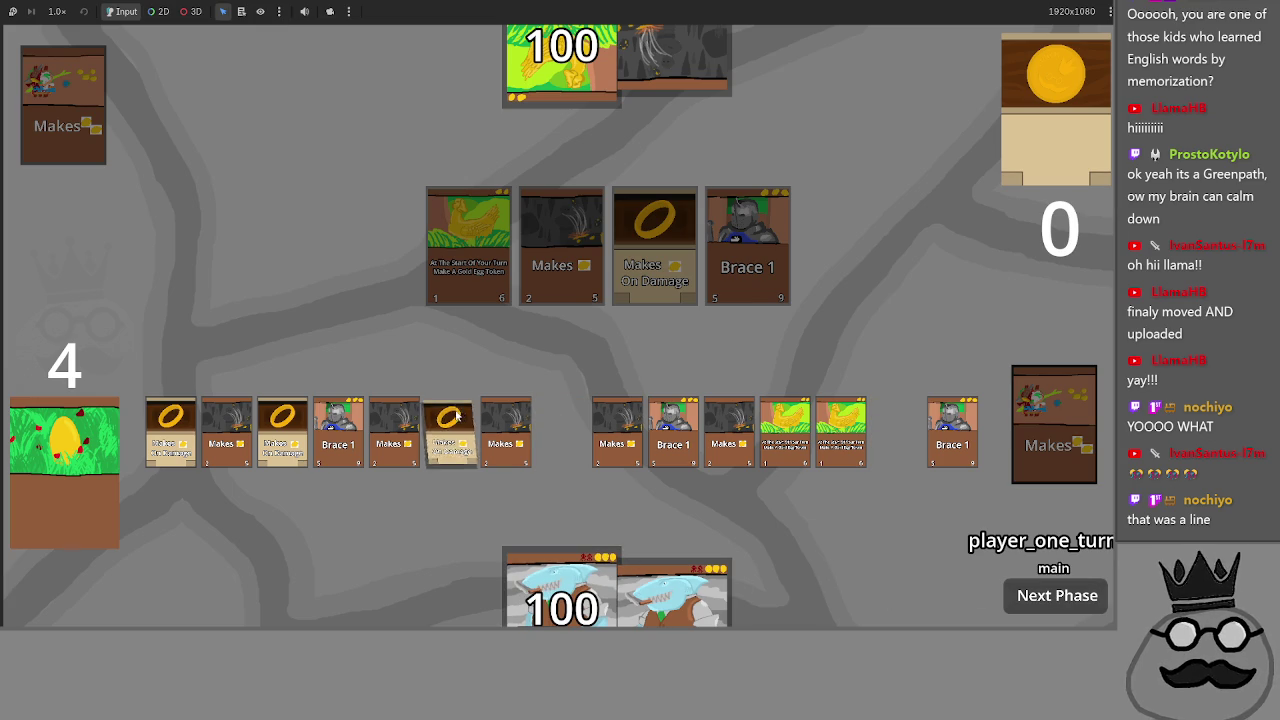
left_click(449, 430)
left_click(282, 425)
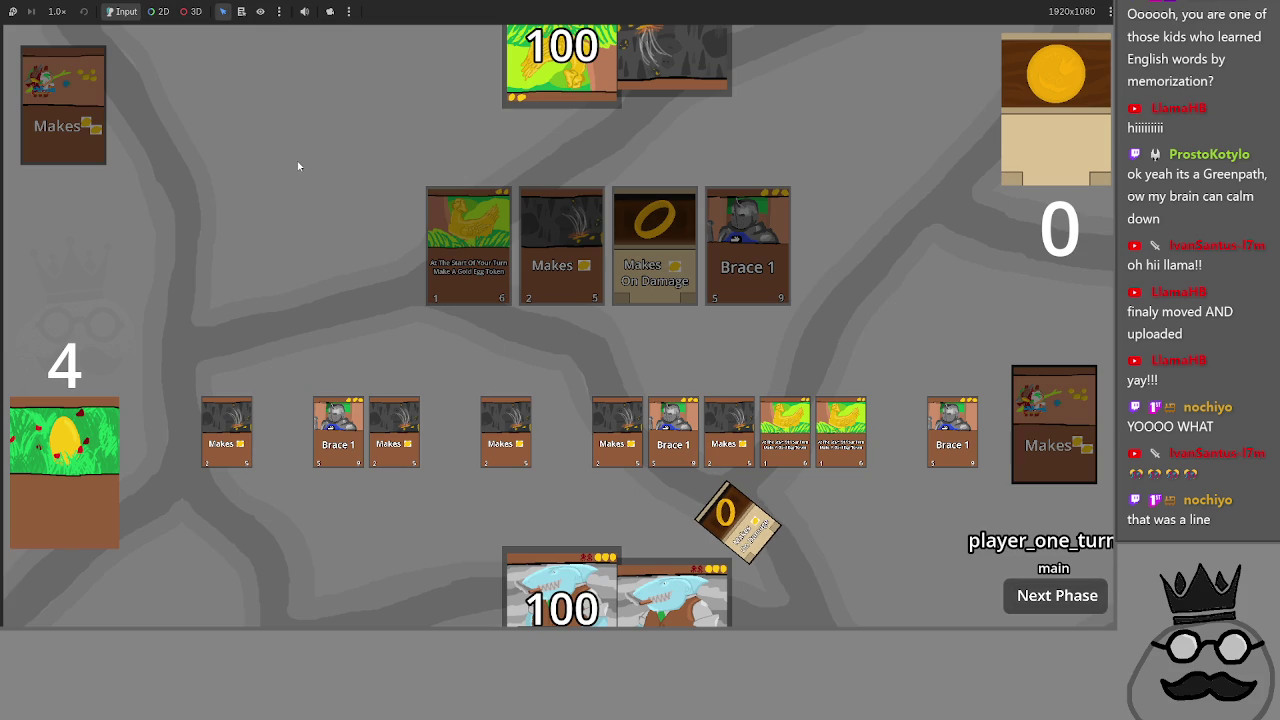
key("alt+Tab")
scroll(585, 232, "up", 3)
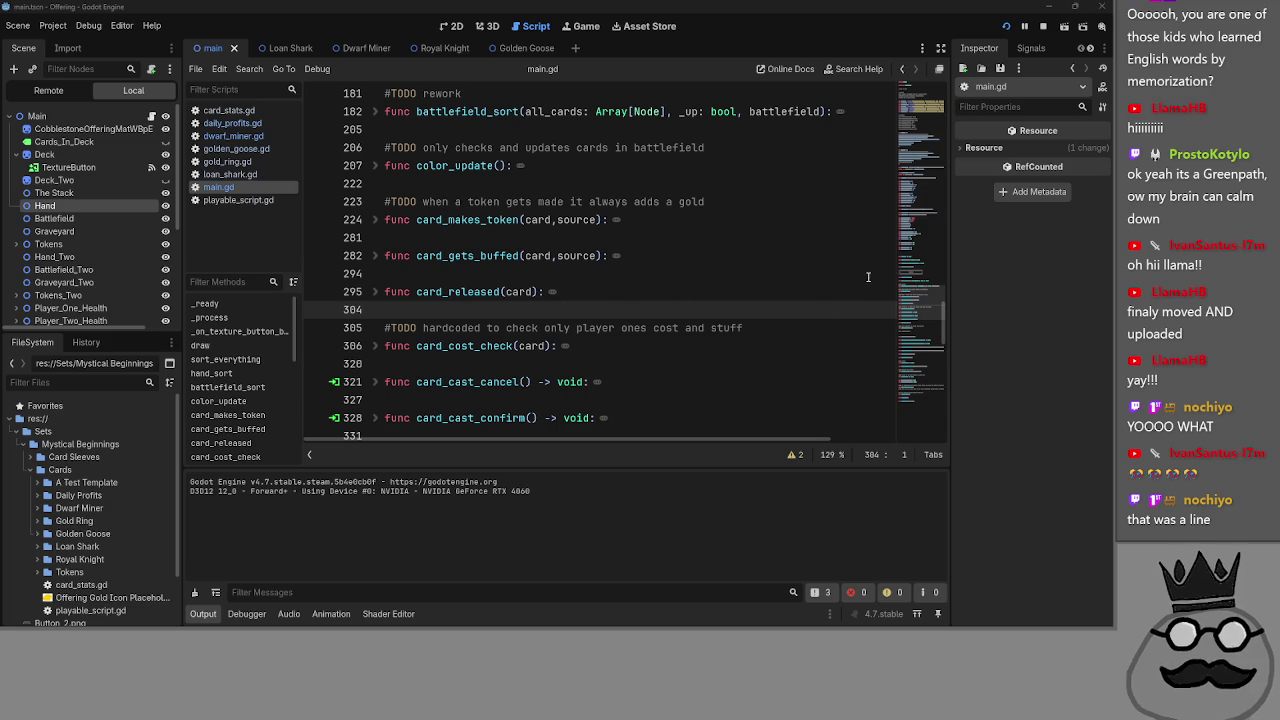
left_click(723, 266)
scroll(591, 240, "up", 1)
left_click(591, 239)
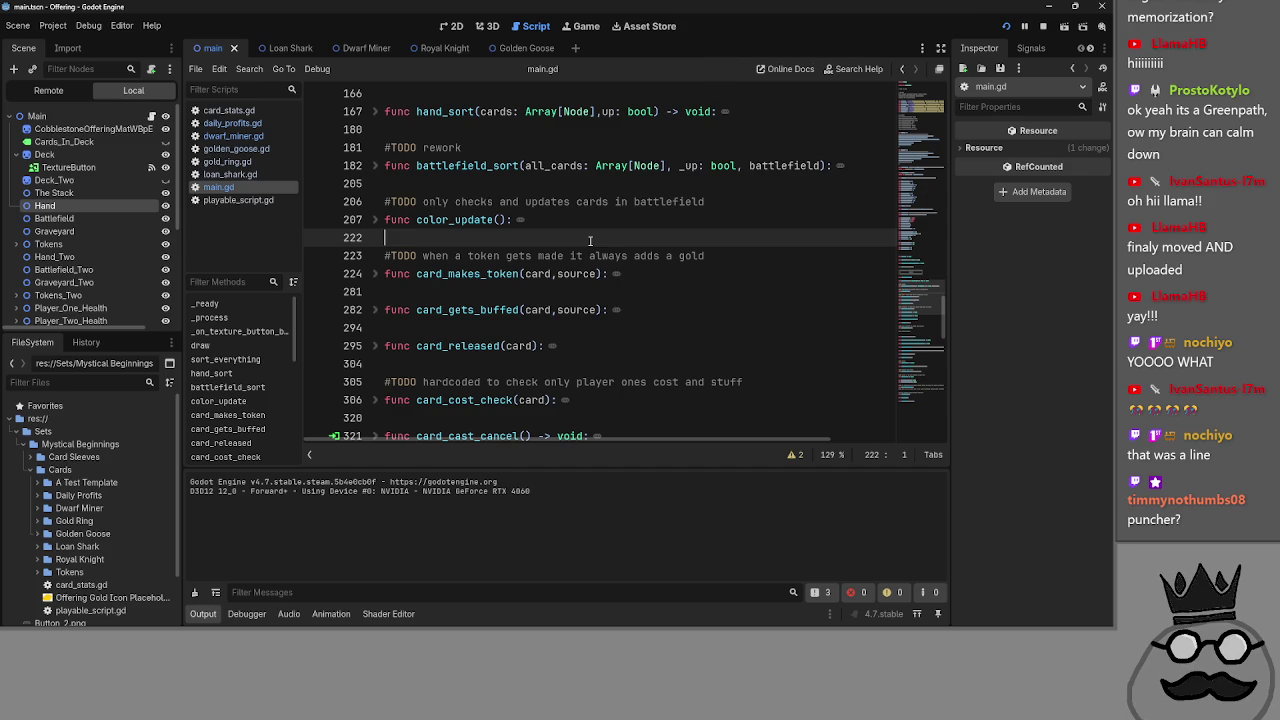
scroll(616, 295, "down", 1)
scroll(616, 295, "down", 3)
scroll(532, 299, "up", 1)
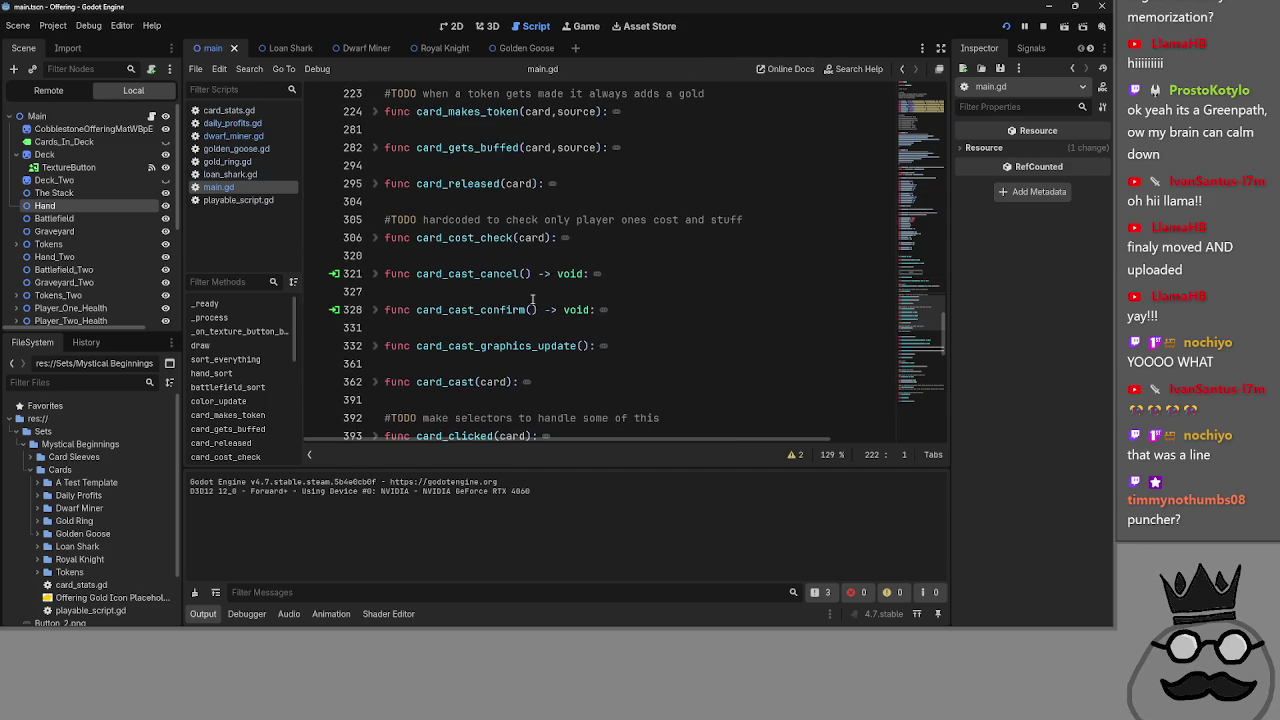
left_click(467, 259)
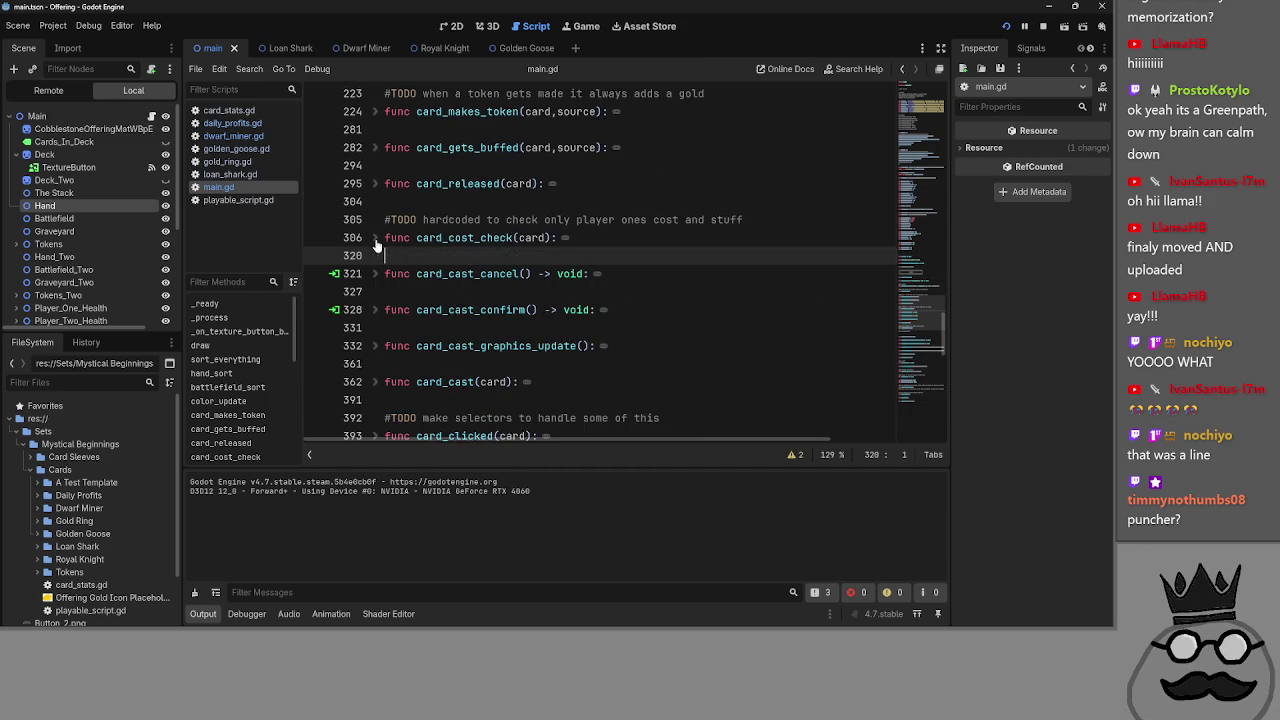
scroll(428, 322, "up", 2)
key("Up")
key("Up")
key("Up")
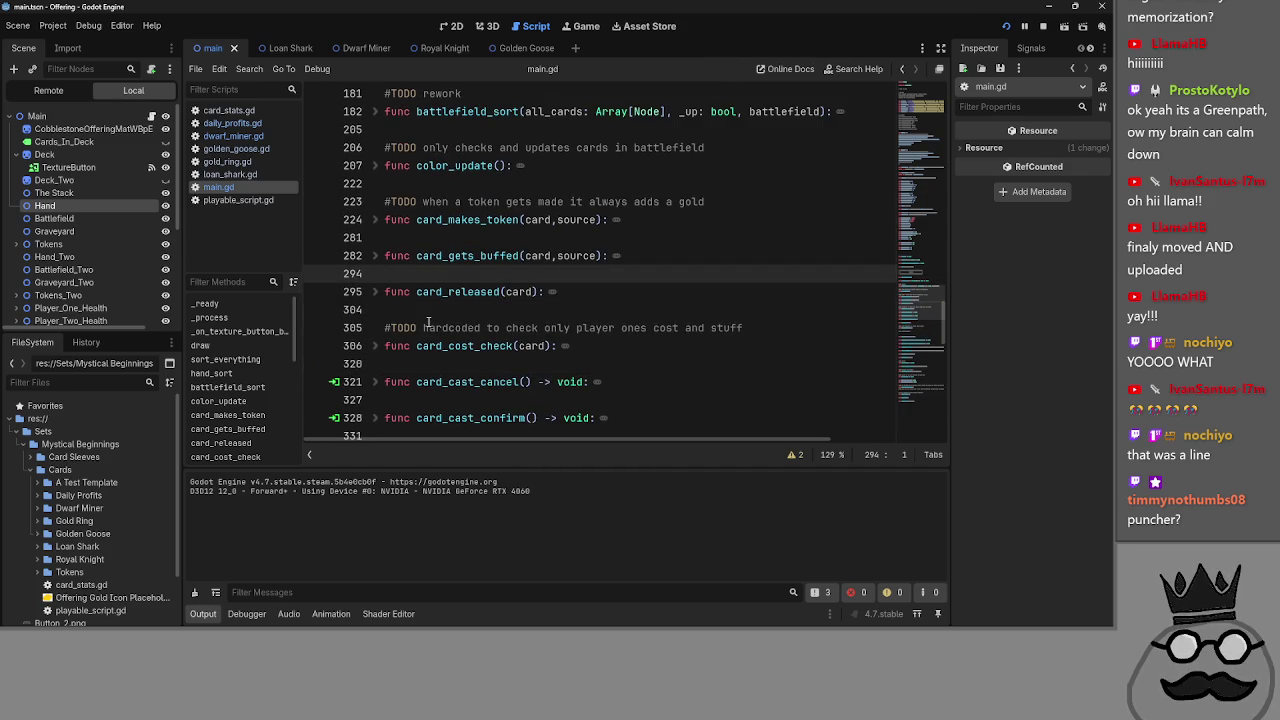
scroll(428, 322, "up", 1)
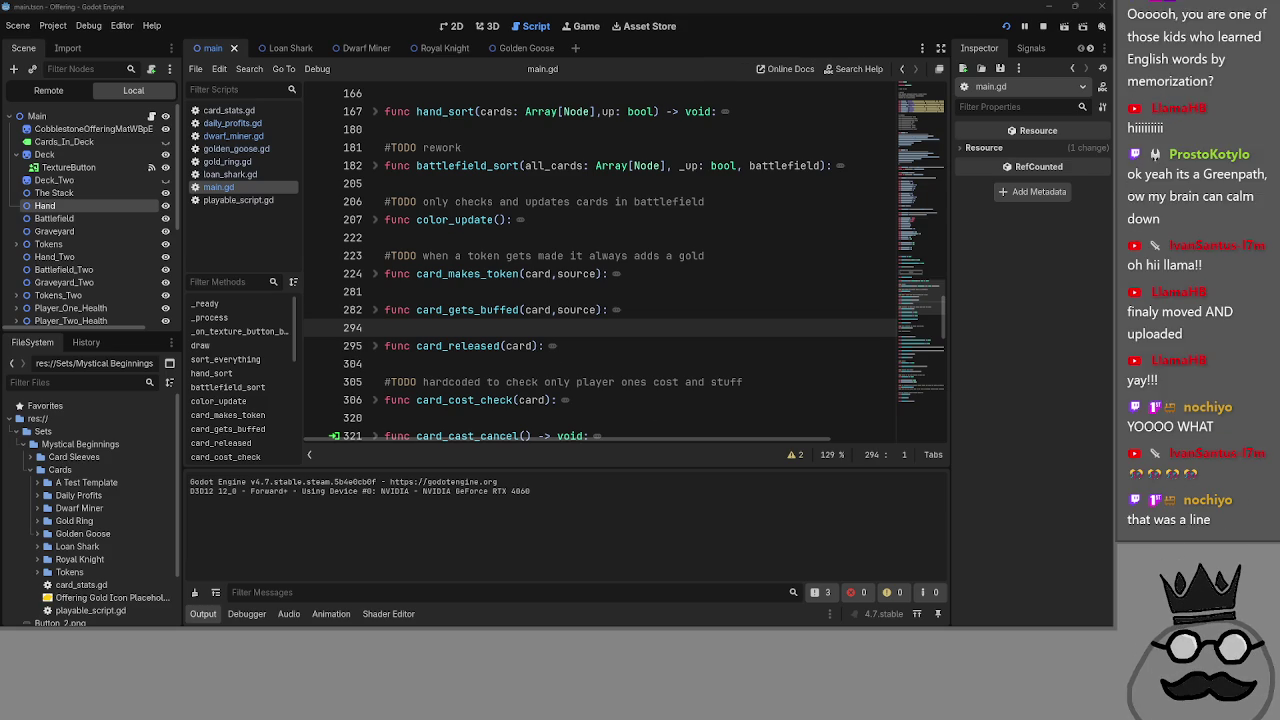
left_click(406, 291)
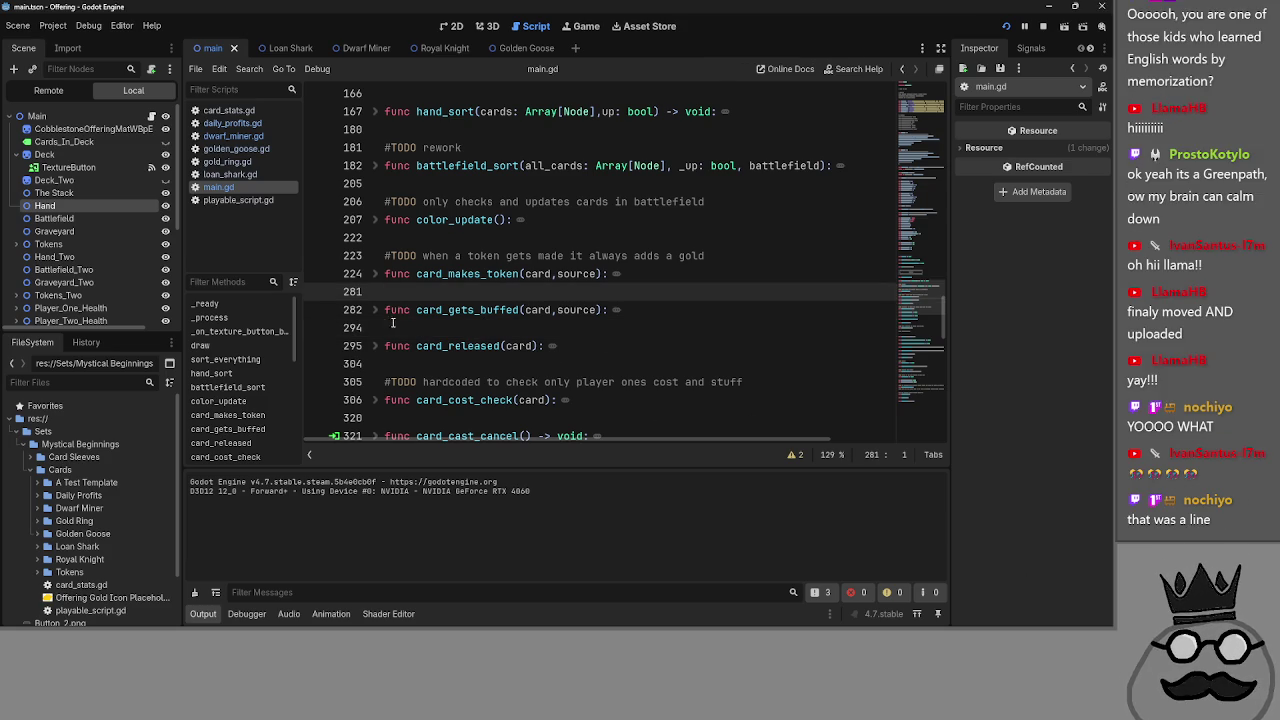
scroll(406, 343, "down", 4)
scroll(406, 343, "up", 6)
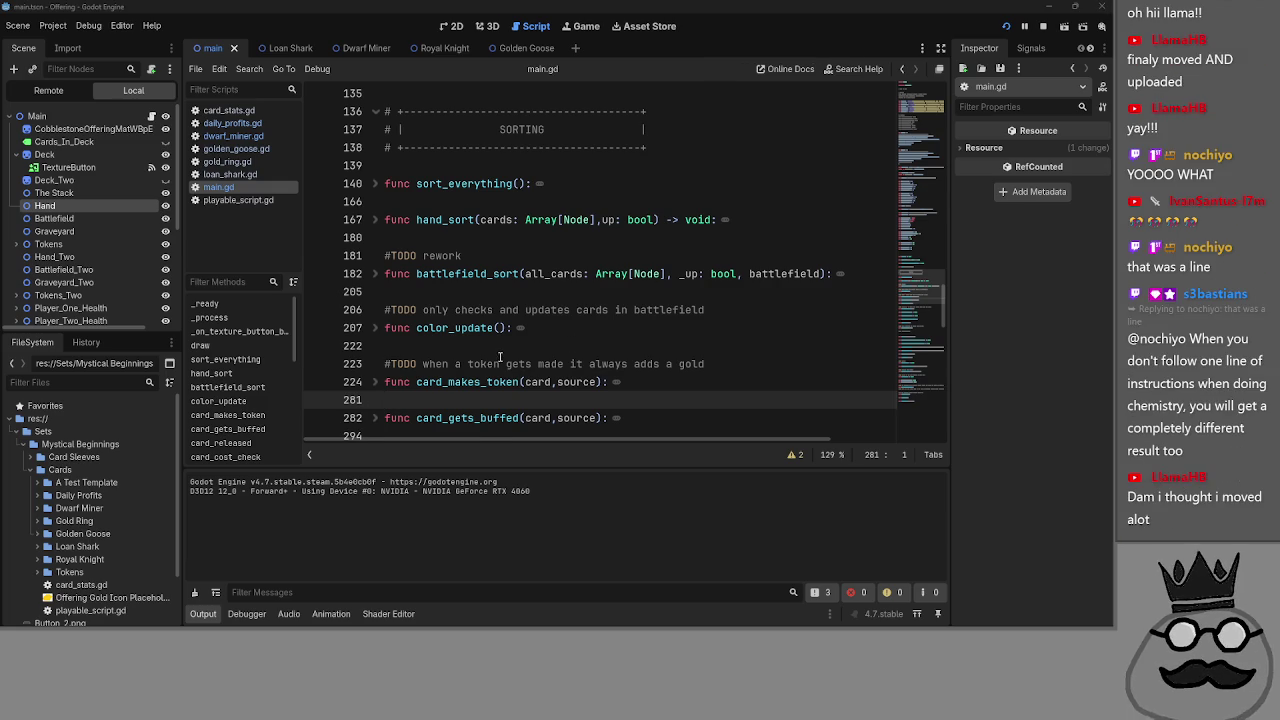
left_click(436, 328)
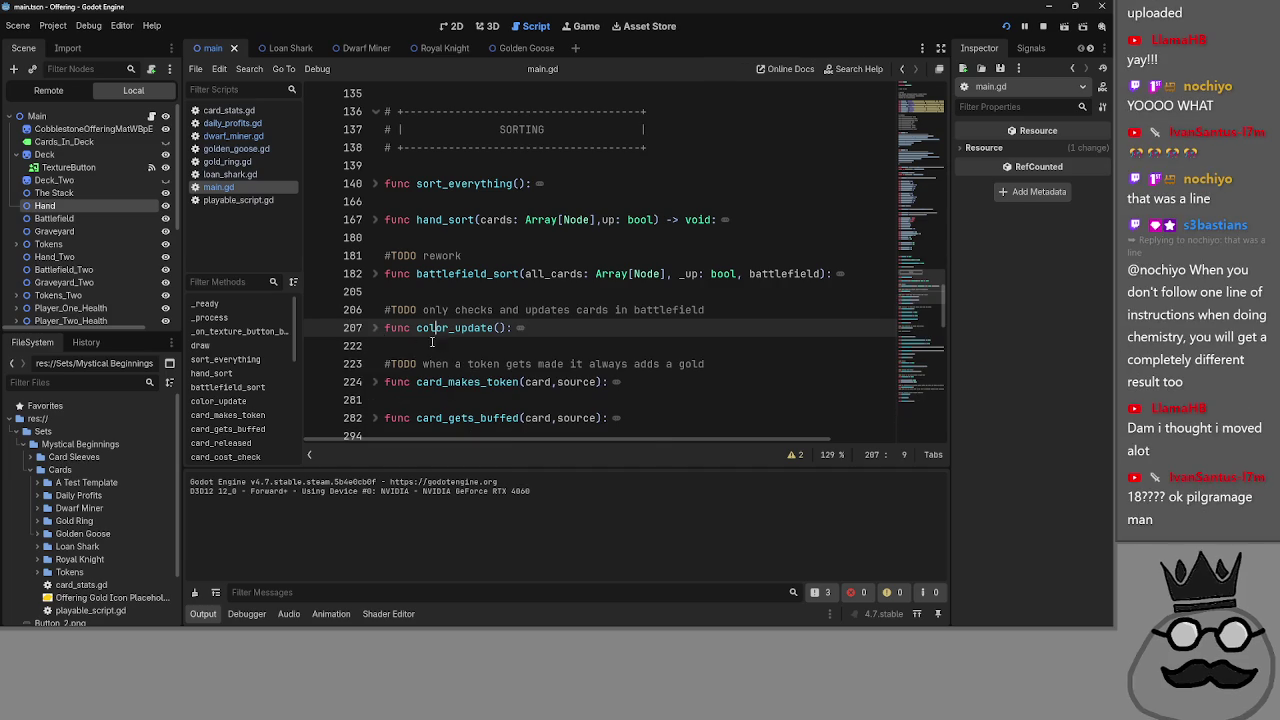
left_click(458, 346)
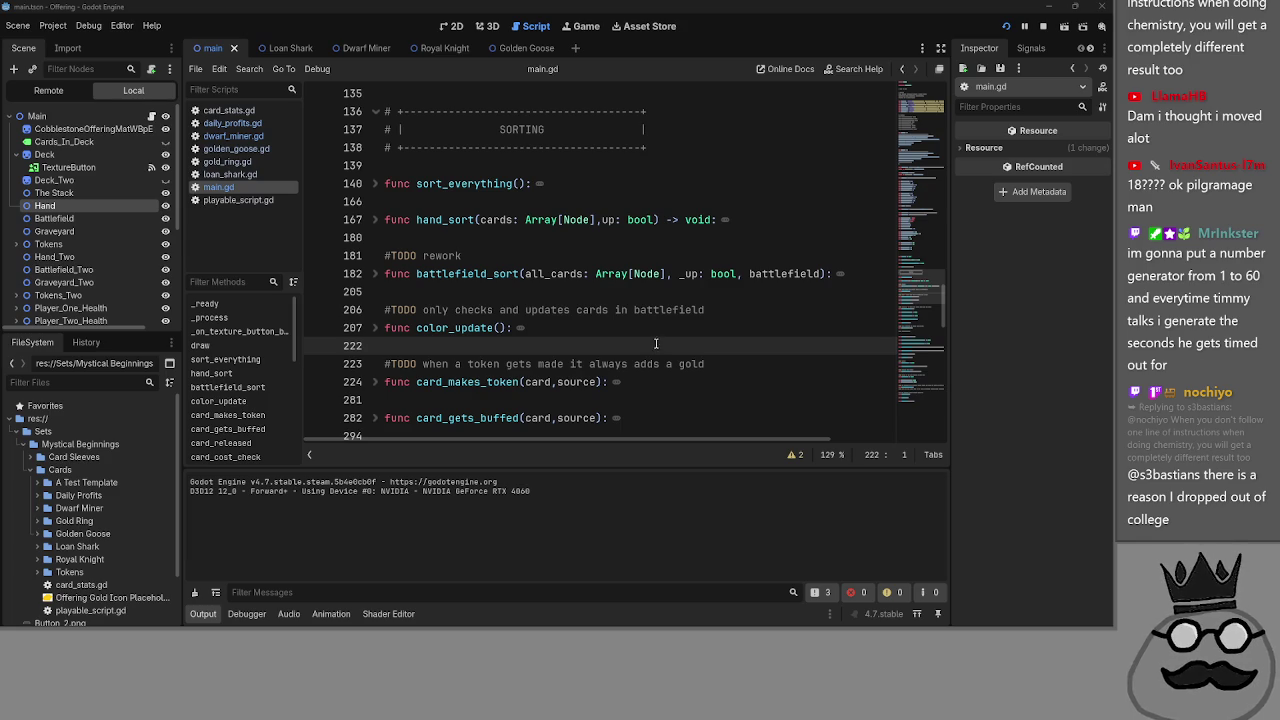
scroll(679, 344, "down", 1)
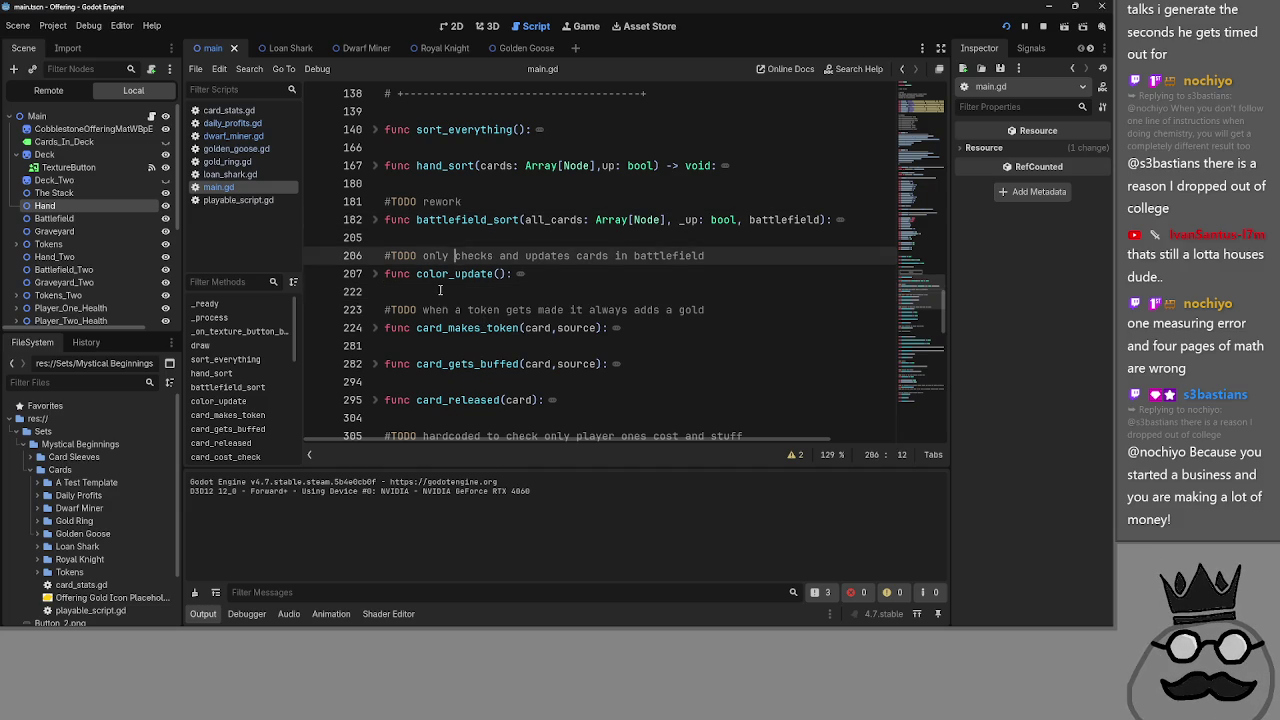
left_click(375, 328)
left_click(375, 328)
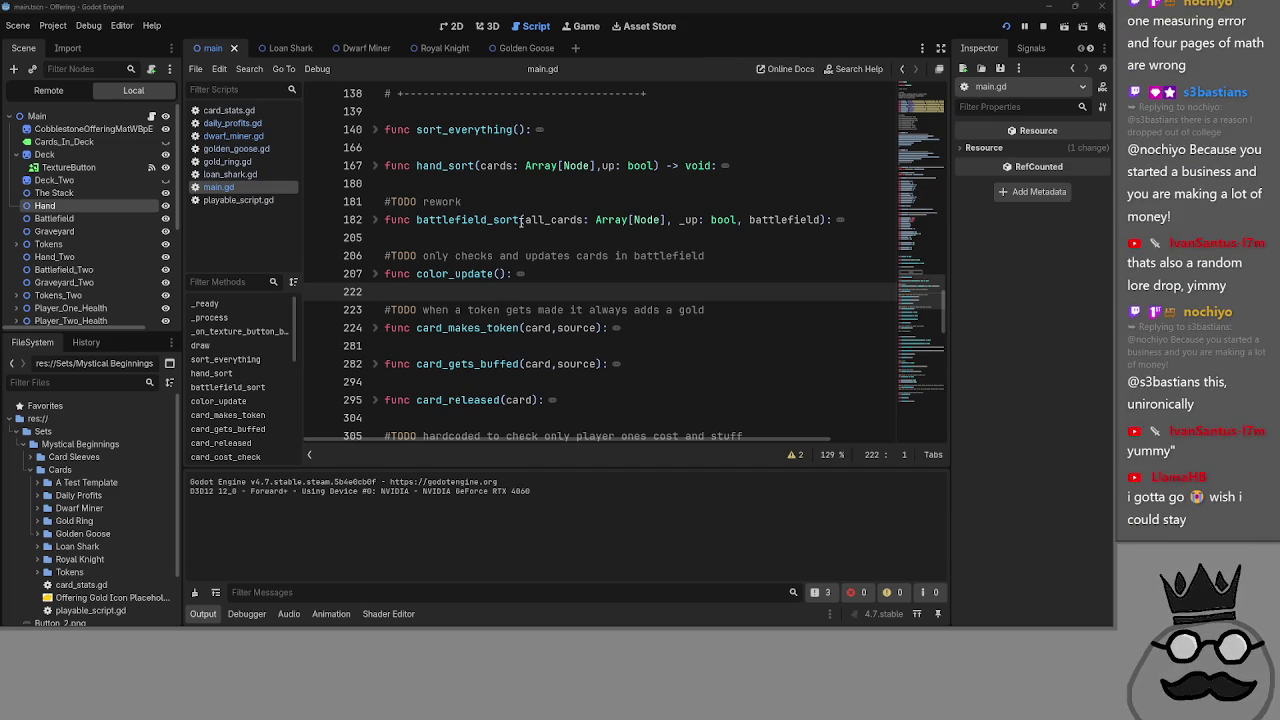
left_click(525, 255)
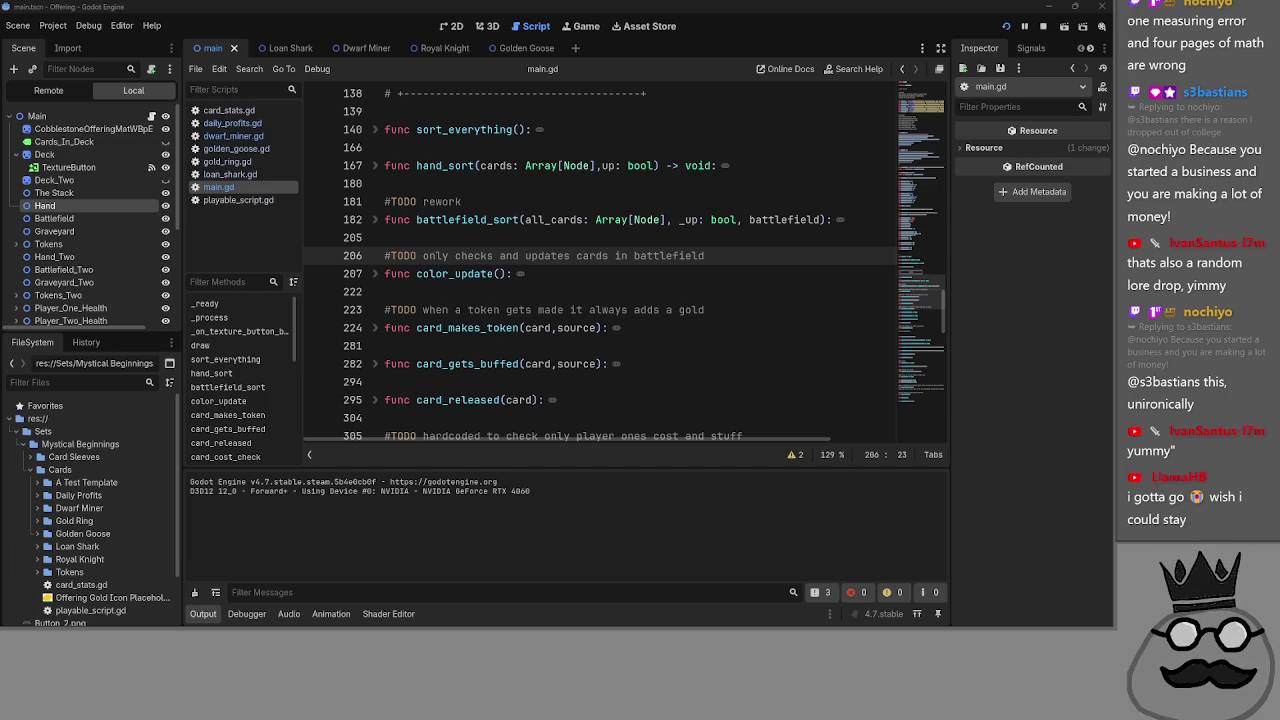
left_click(452, 291)
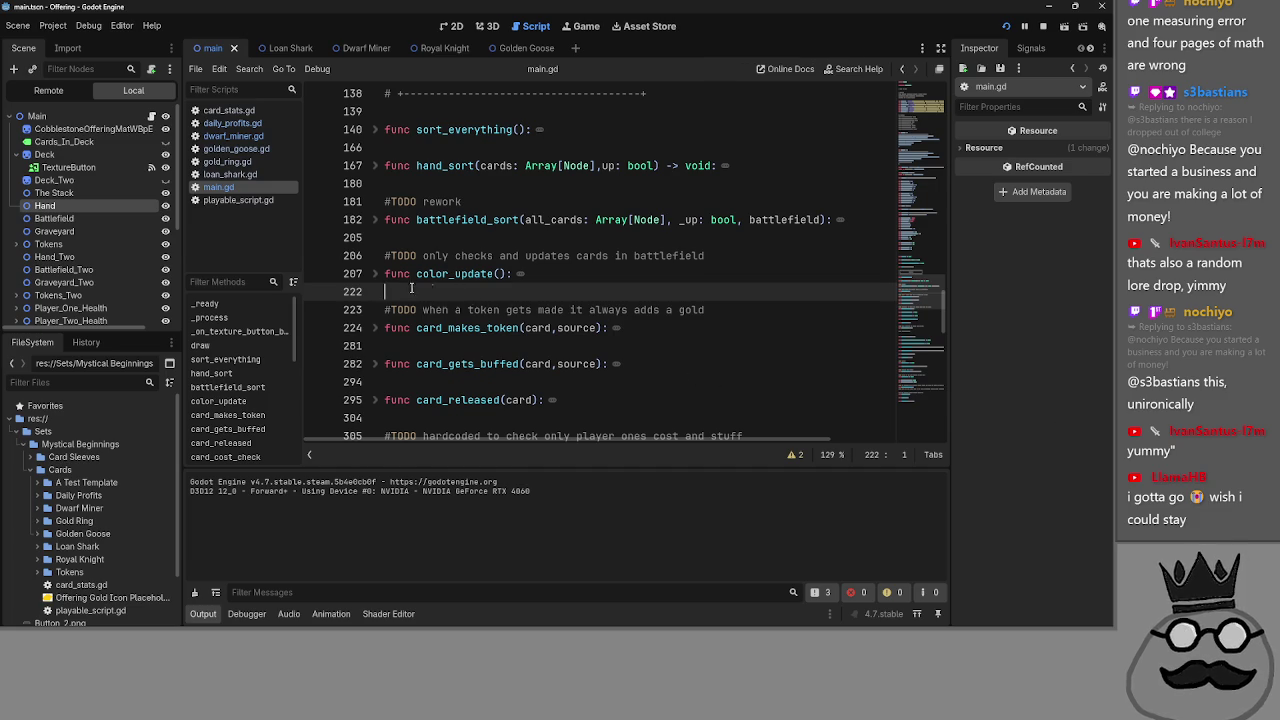
scroll(410, 294, "down", 1)
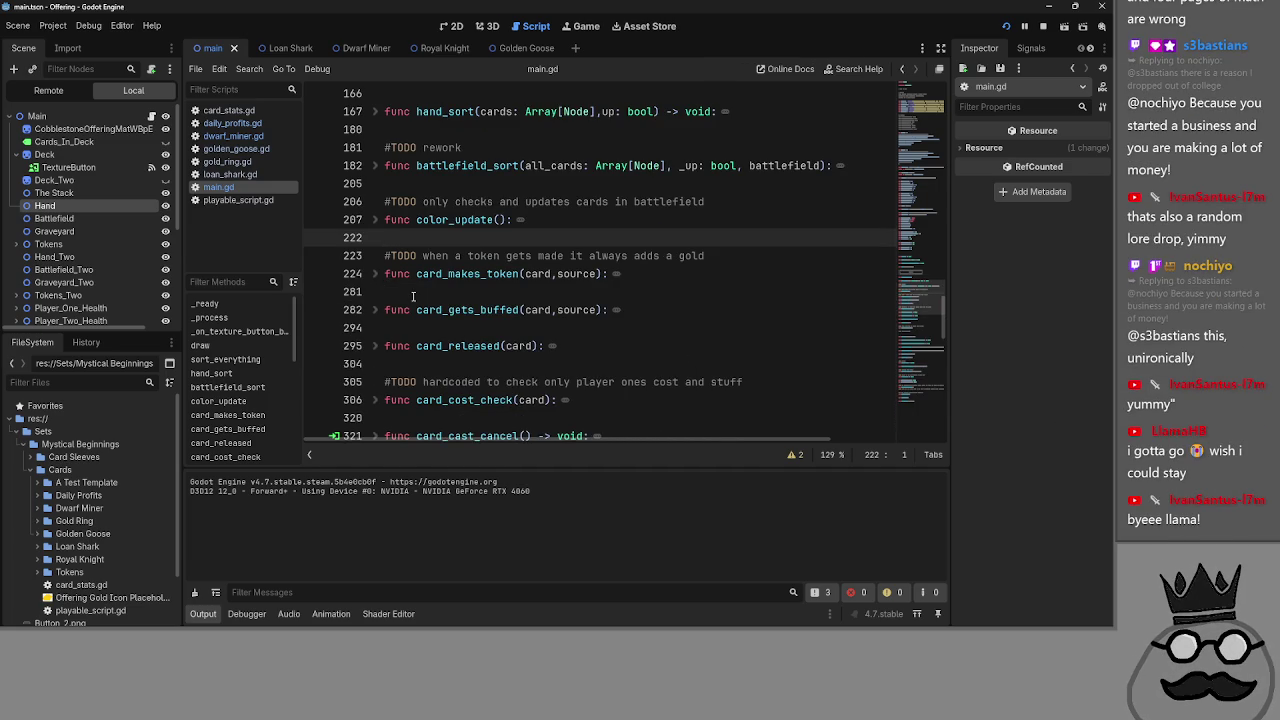
left_click(377, 345)
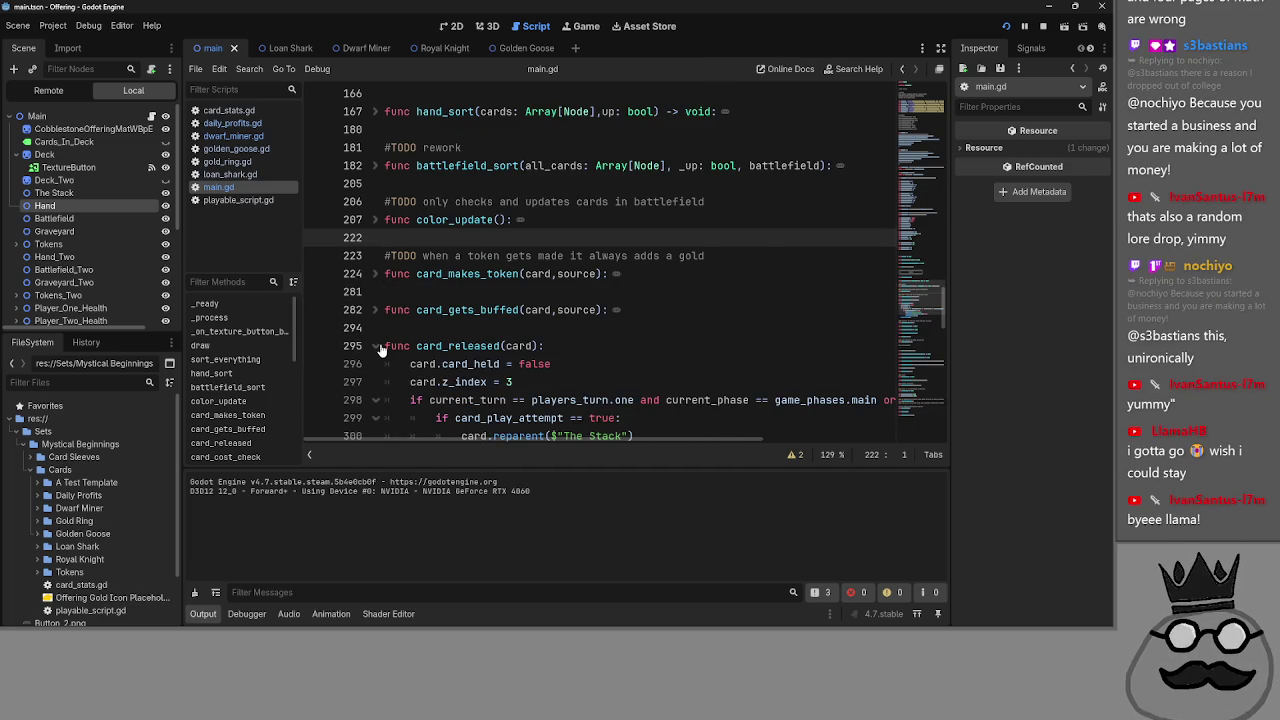
left_click(377, 345)
scroll(462, 330, "down", 1)
left_click(377, 345)
left_click(377, 345)
scroll(449, 360, "down", 2)
left_click(412, 258)
scroll(449, 389, "up", 4)
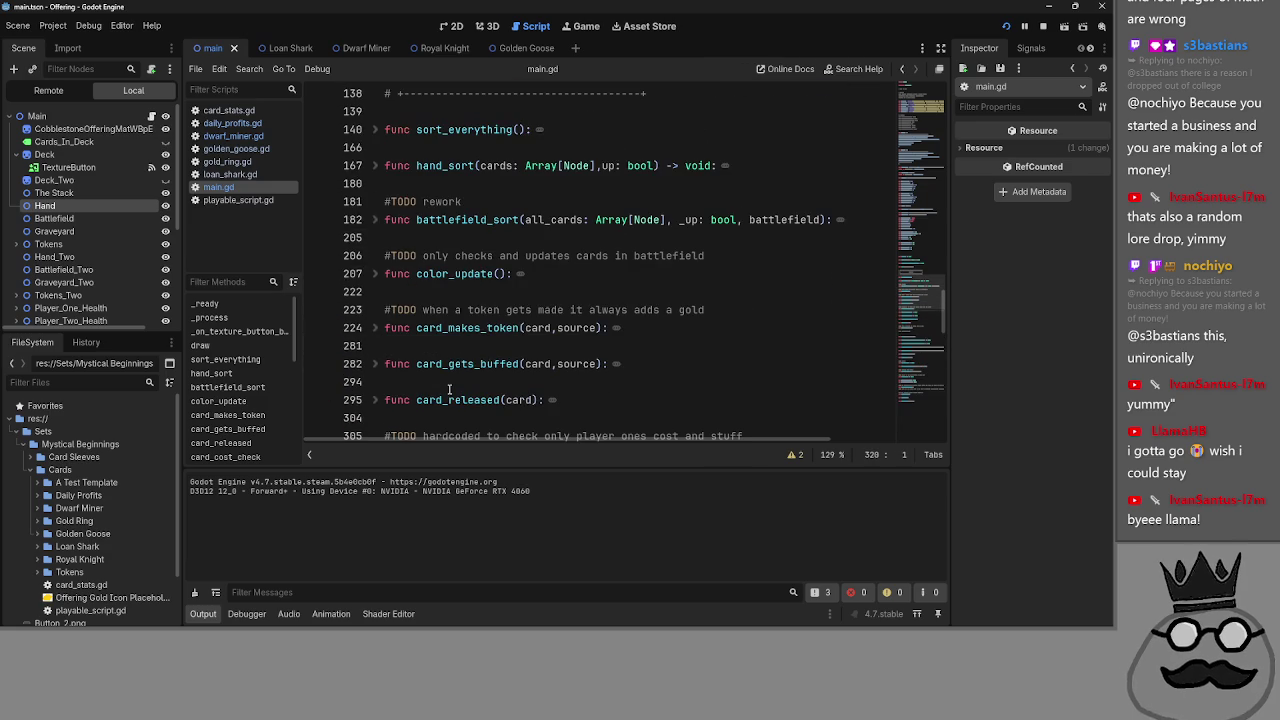
left_click(380, 328)
key("Down")
left_click(376, 329)
left_click(376, 330)
left_click(376, 364)
left_click(376, 364)
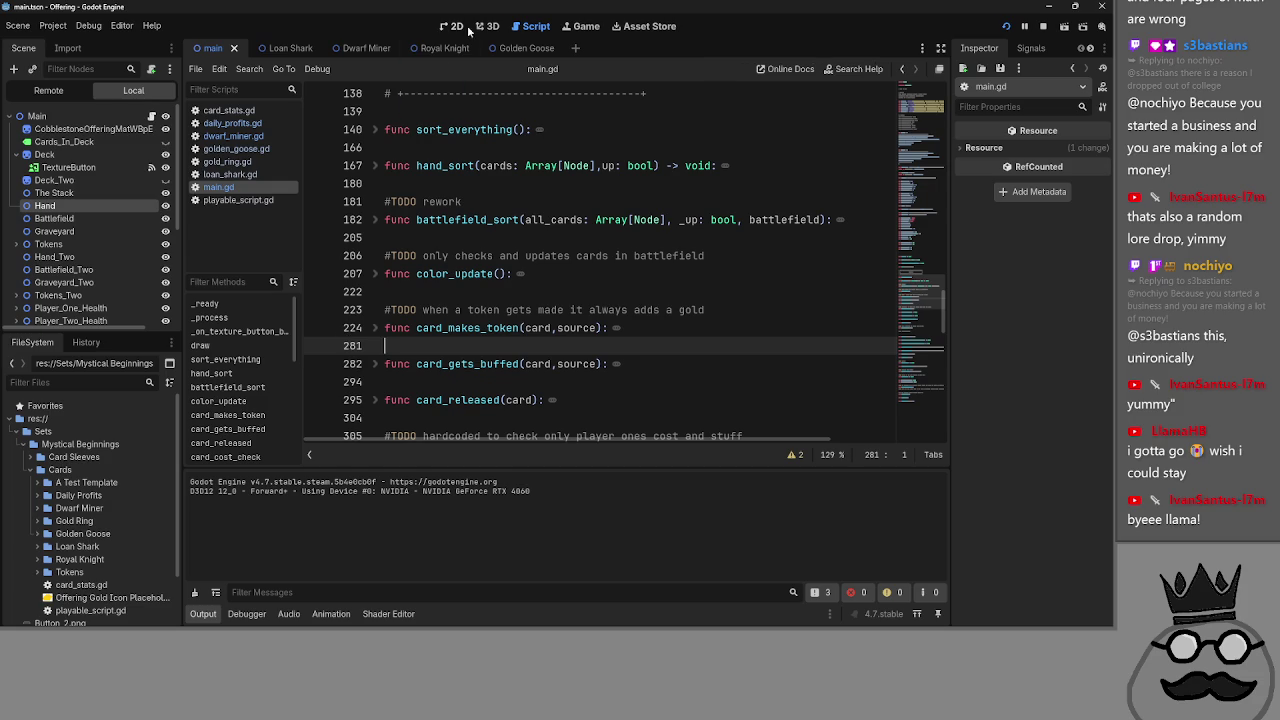
mouse_move(480, 273)
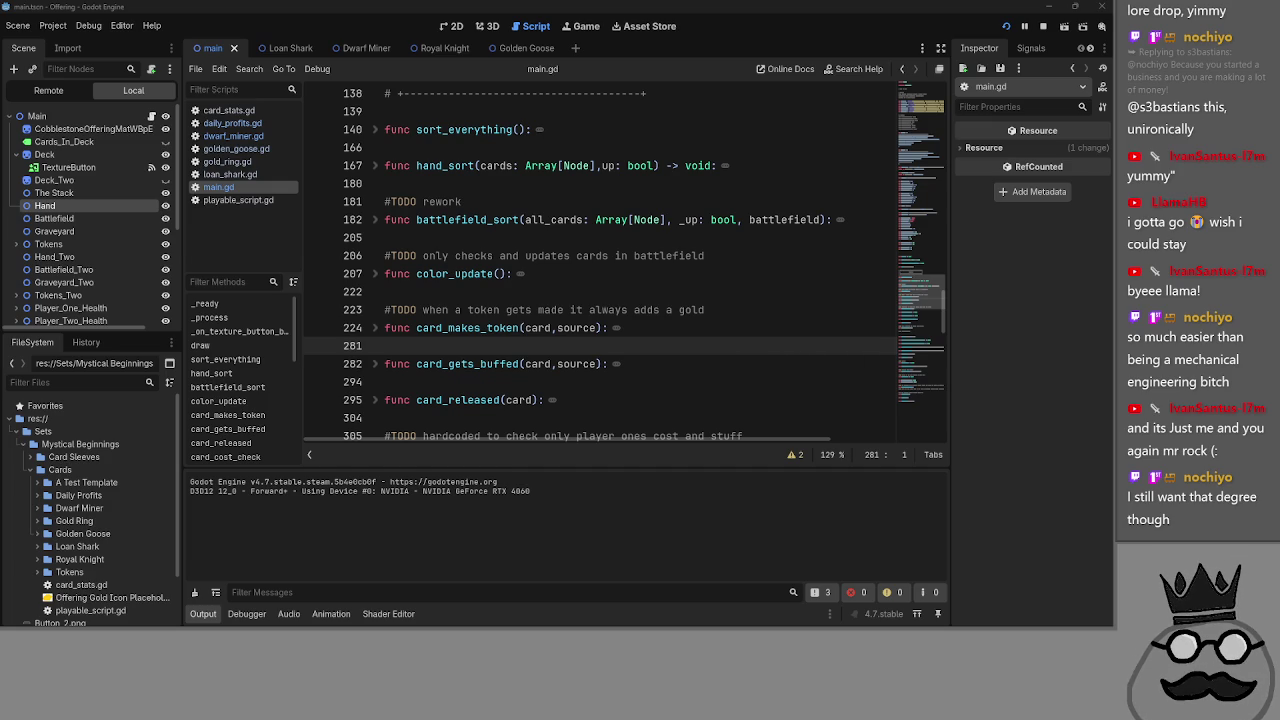
left_click(390, 291)
left_click(375, 273)
left_click(375, 273)
left_click(375, 219)
left_click(375, 219)
scroll(453, 298, "down", 2)
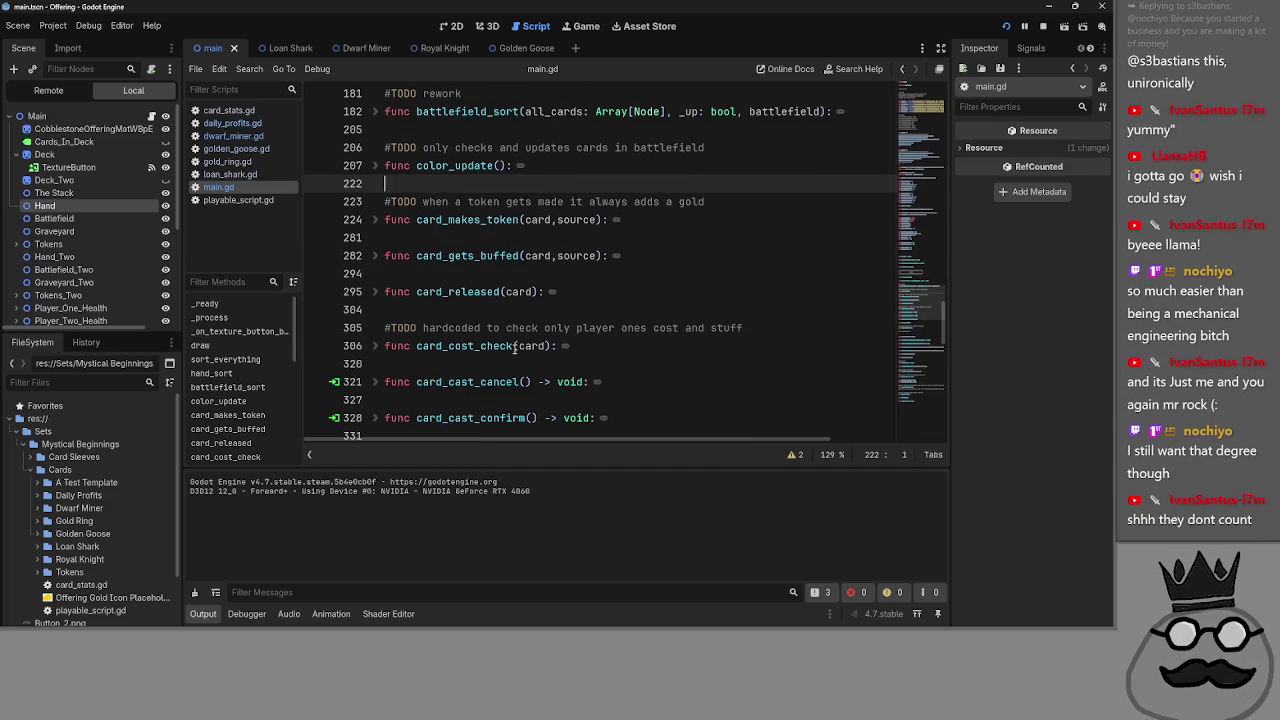
scroll(515, 346, "up", 6)
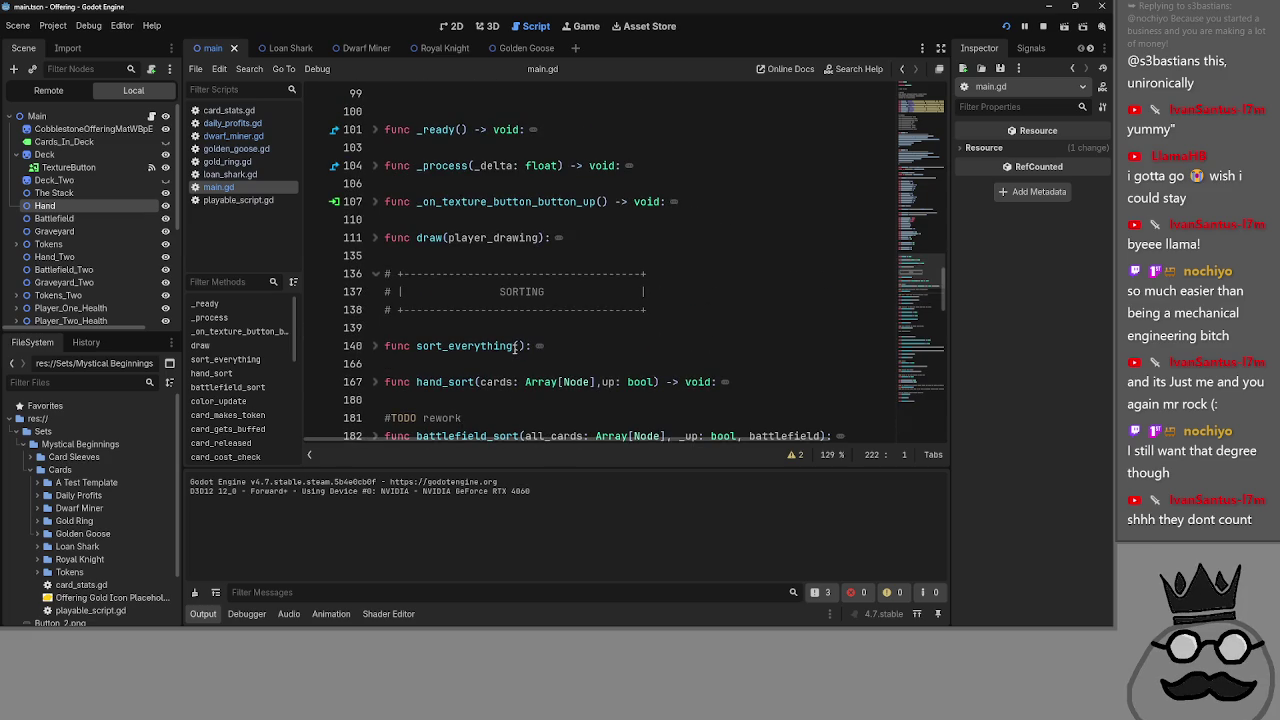
left_click(400, 363)
left_click(400, 327)
left_click(405, 363)
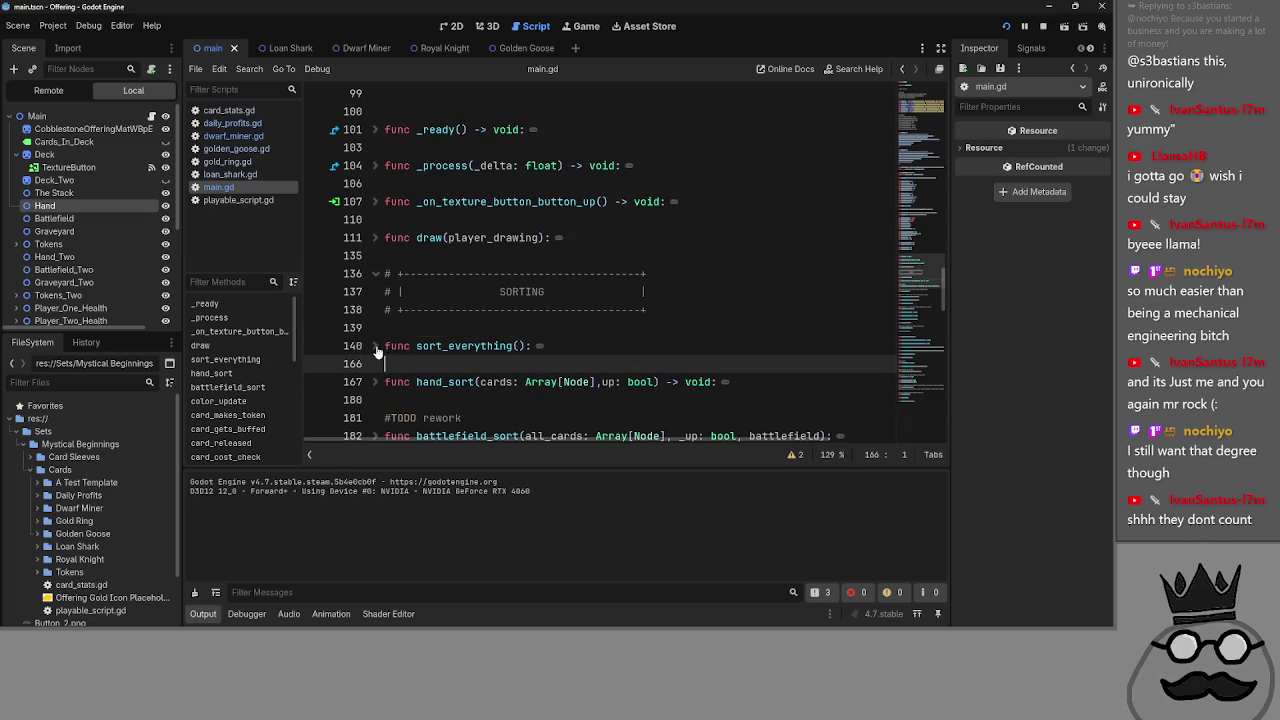
scroll(370, 300, "down", 5)
left_click(375, 219)
left_click(375, 219)
left_click(362, 272)
left_click(374, 274)
left_click(374, 274)
key("Down")
key("Down")
key("Up")
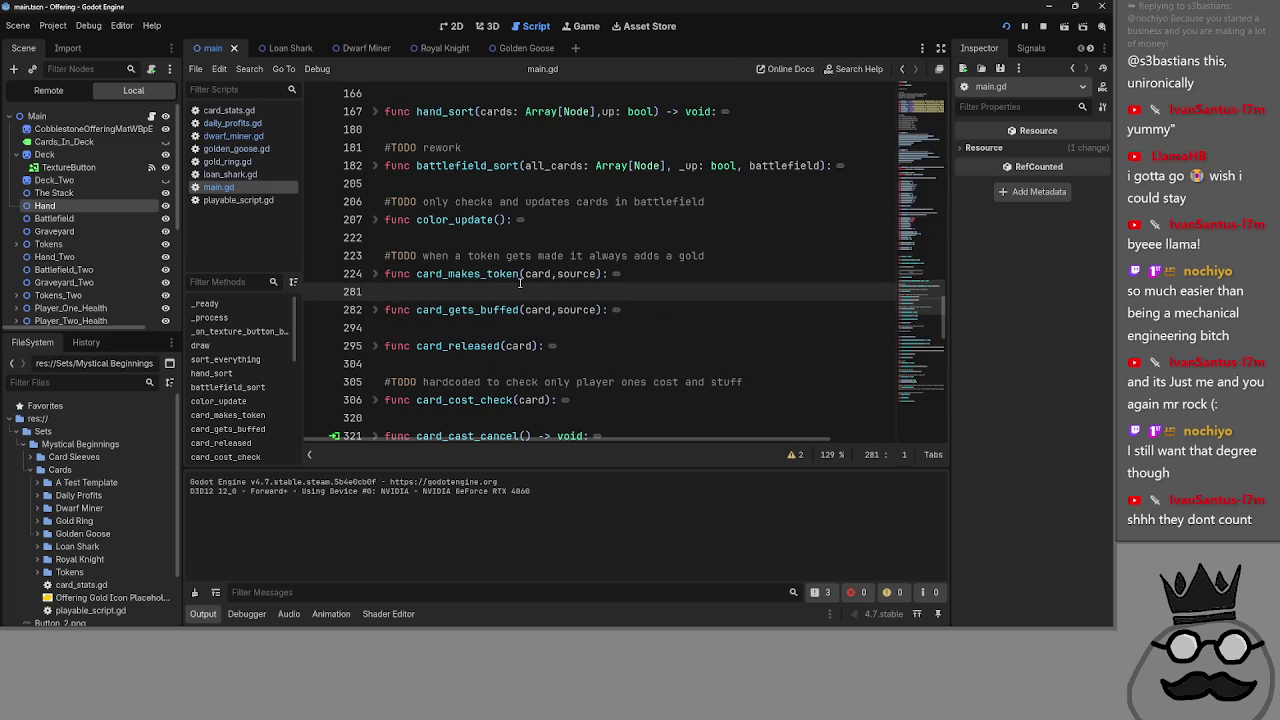
- Run the project and drag the Brace 1 knight card and a claw card from the hand
left_click(1040, 25)
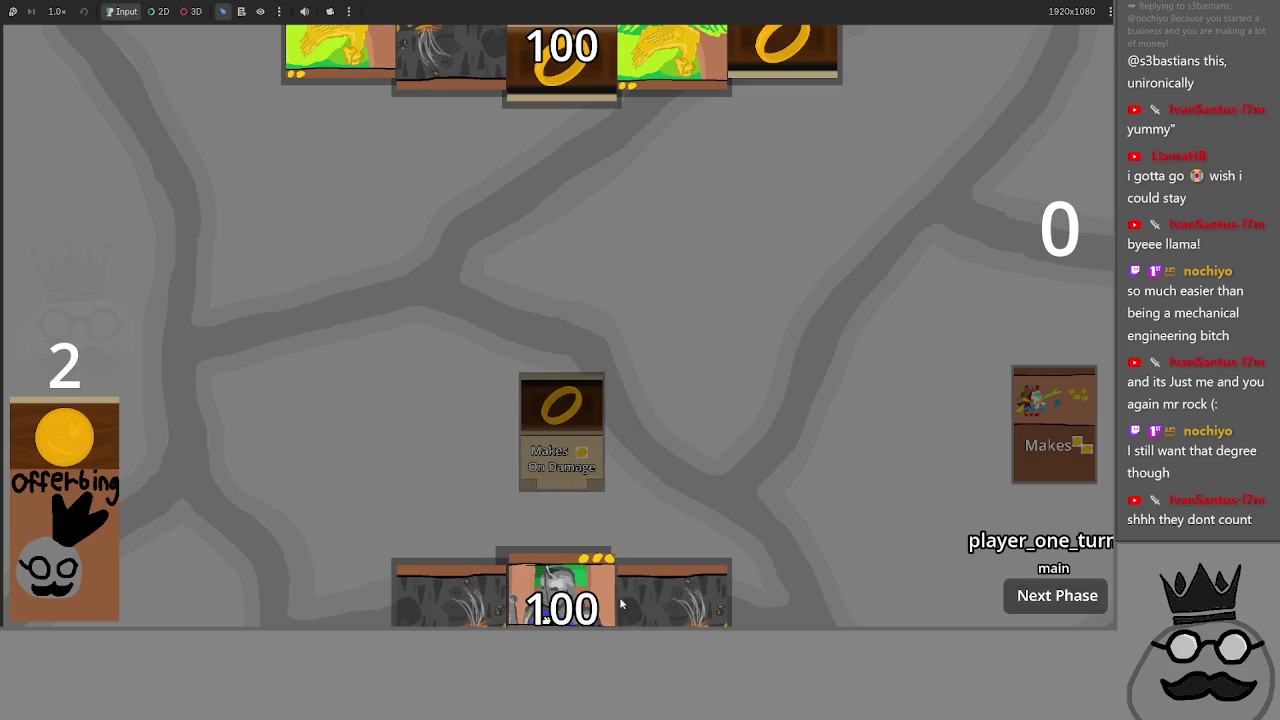
mouse_move(587, 545)
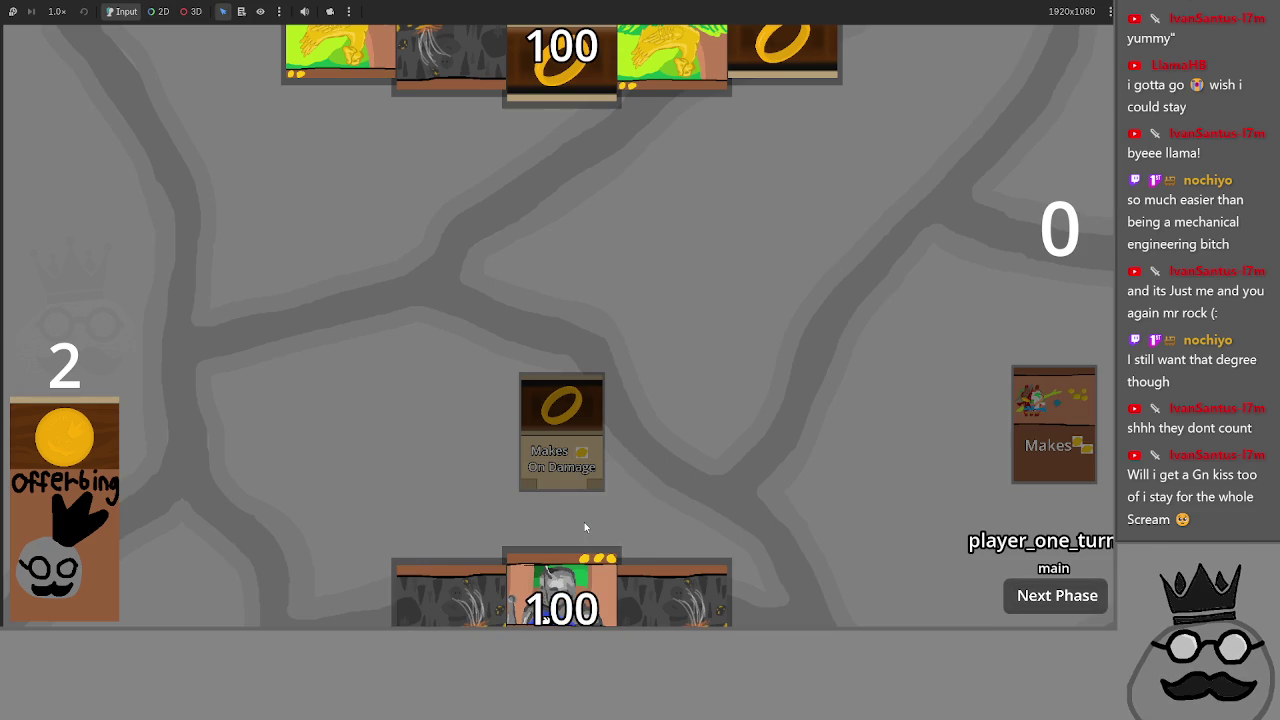
mouse_move(594, 506)
left_click_drag(592, 509, 585, 531)
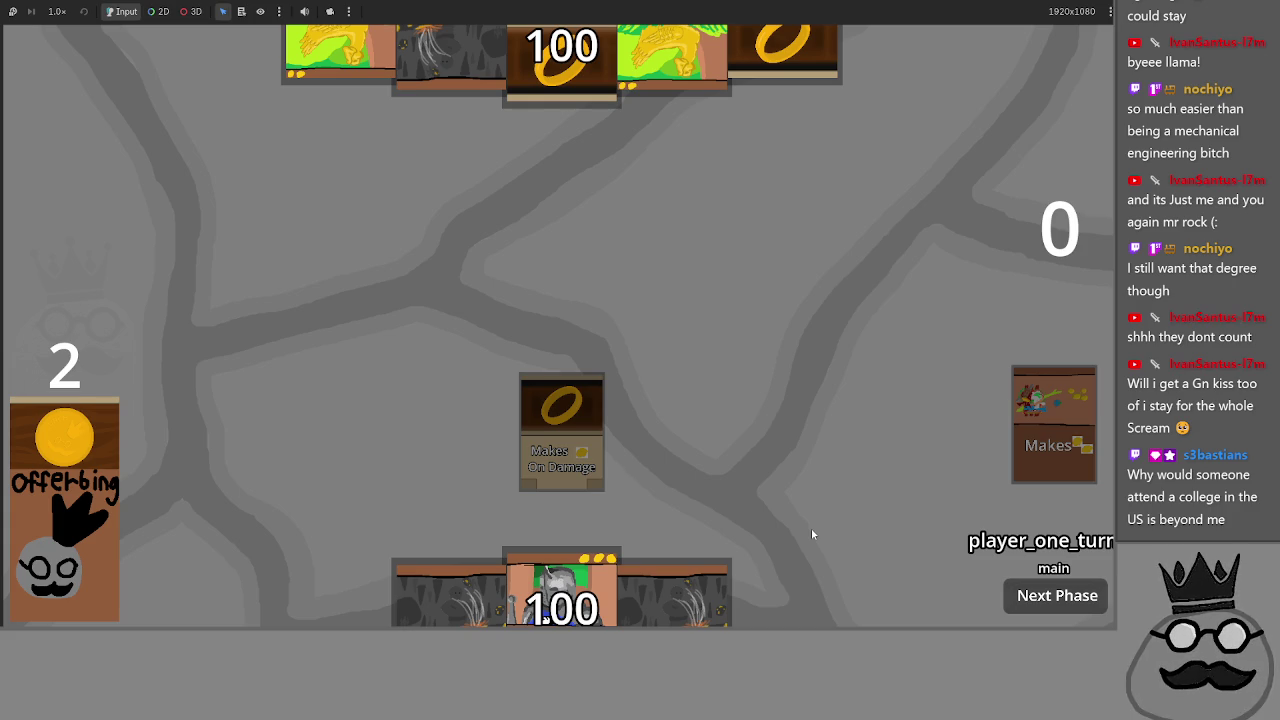
mouse_move(703, 574)
left_mouse_down()
mouse_move(695, 420)
mouse_move(700, 565)
left_mouse_up()
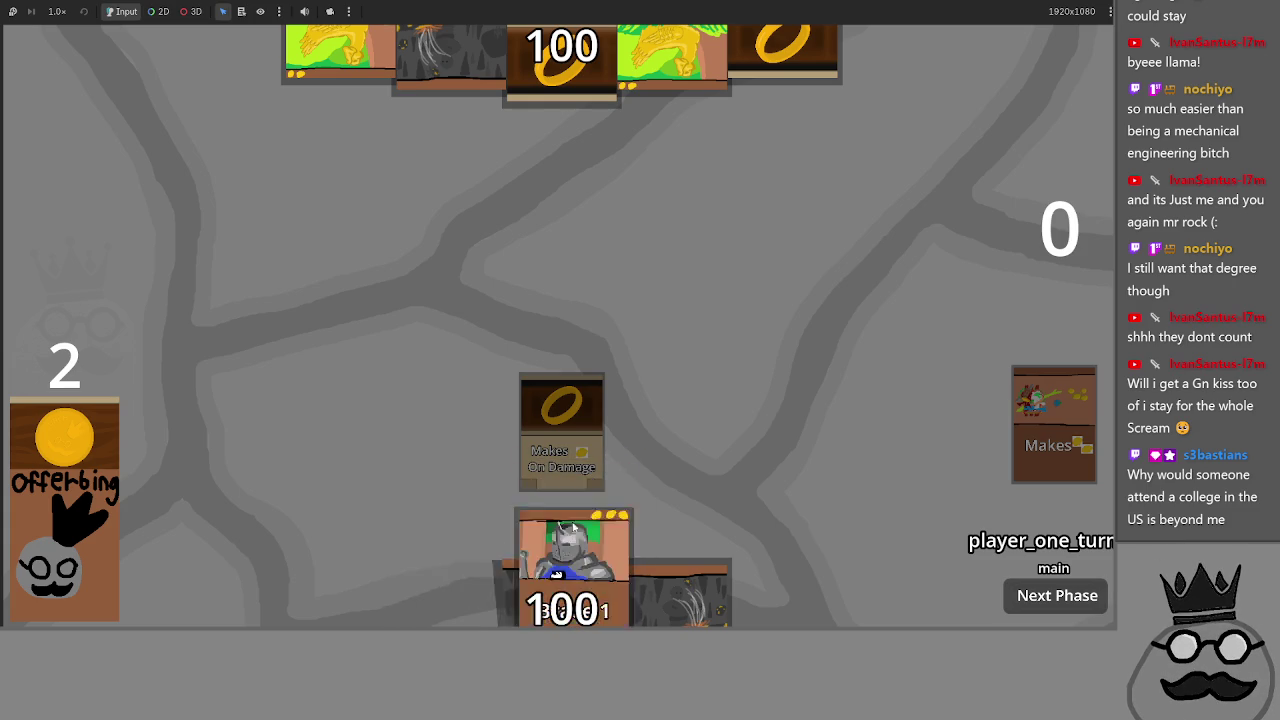
key("alt+Tab")
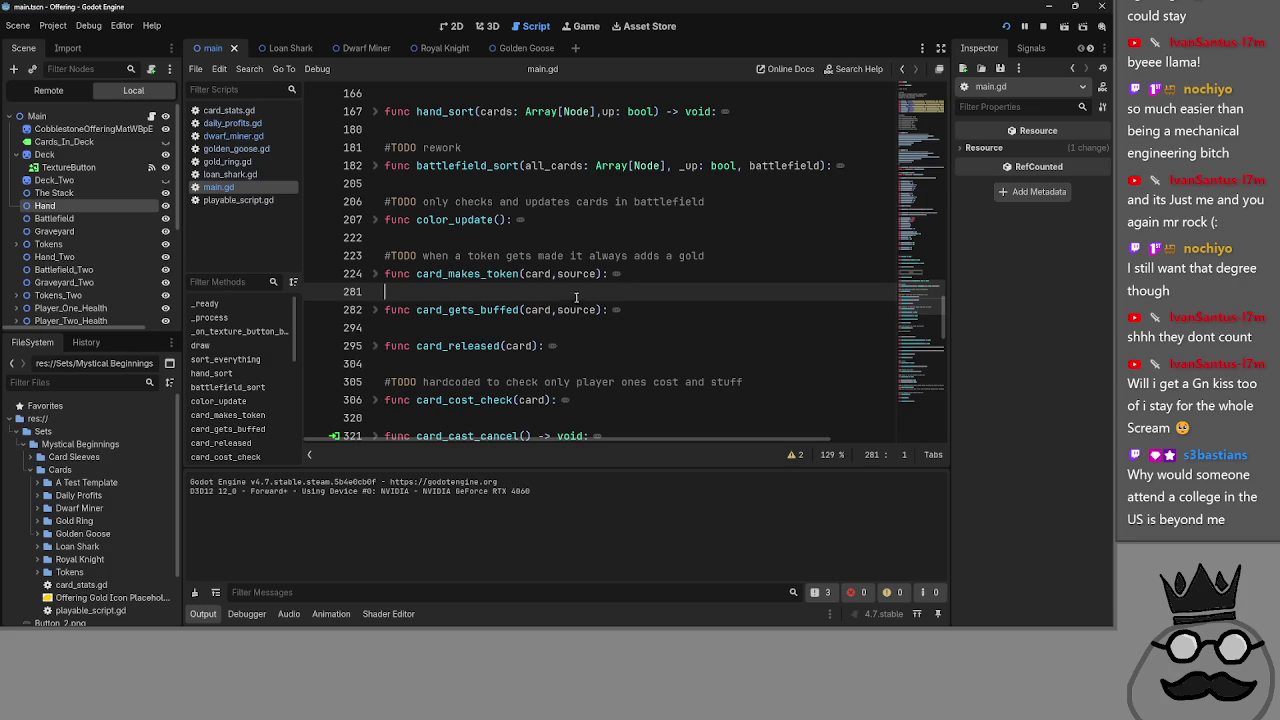
- Peek into card_makes_token's body and fold it back to its header
left_click(376, 275)
left_click(376, 278)
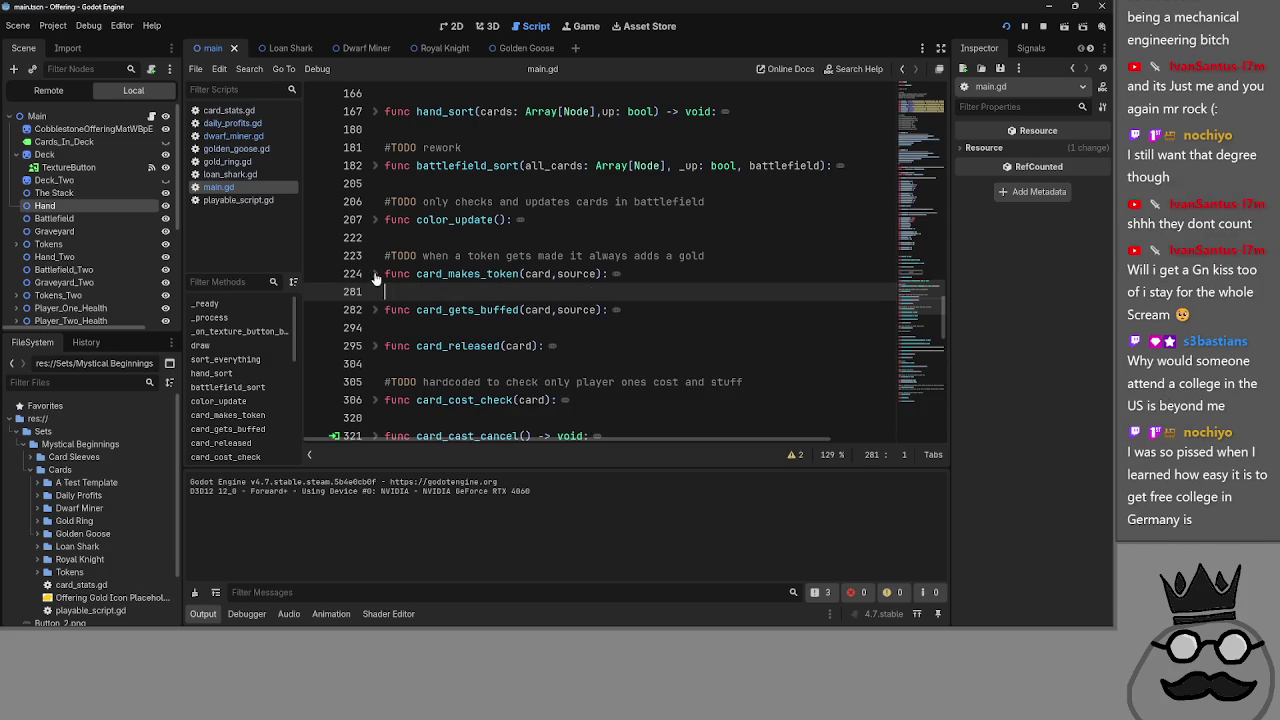
left_click(432, 239)
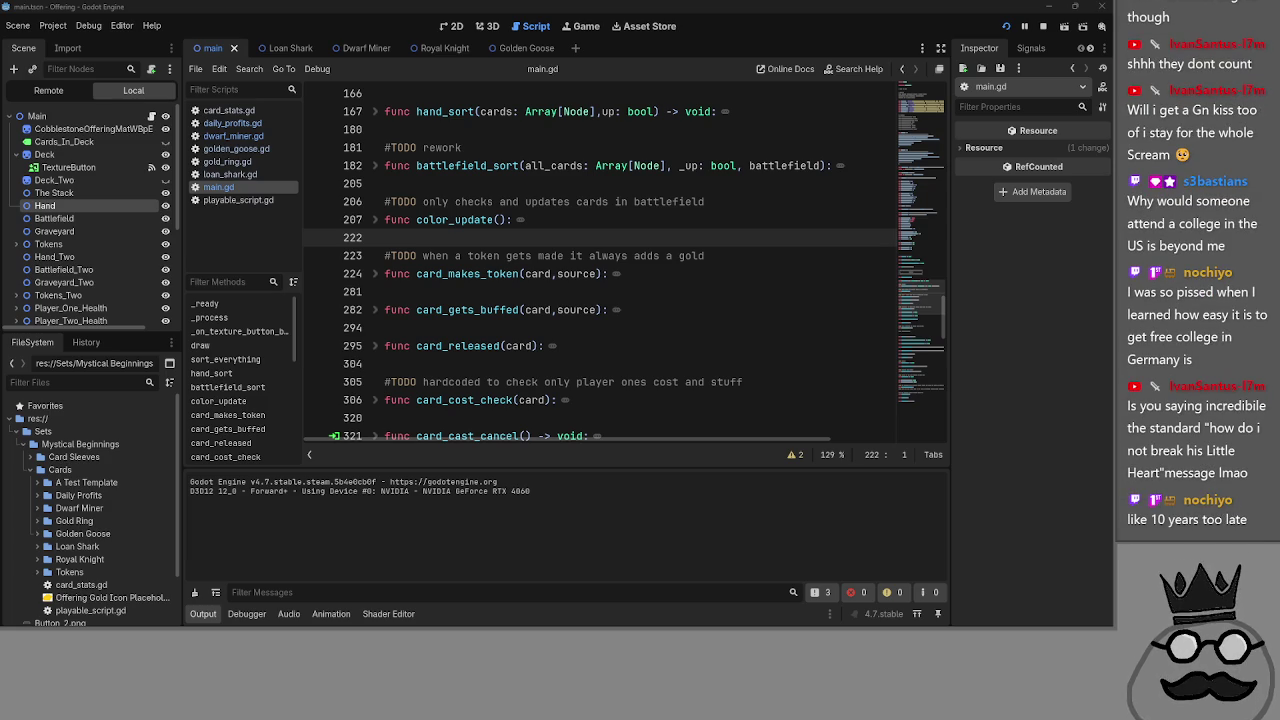
left_click(484, 245)
left_click(495, 291)
left_click(380, 283)
left_click(380, 283)
- Check the card_gets_buffed and card_released bodies and fold both back up
left_click(377, 310)
left_click(377, 310)
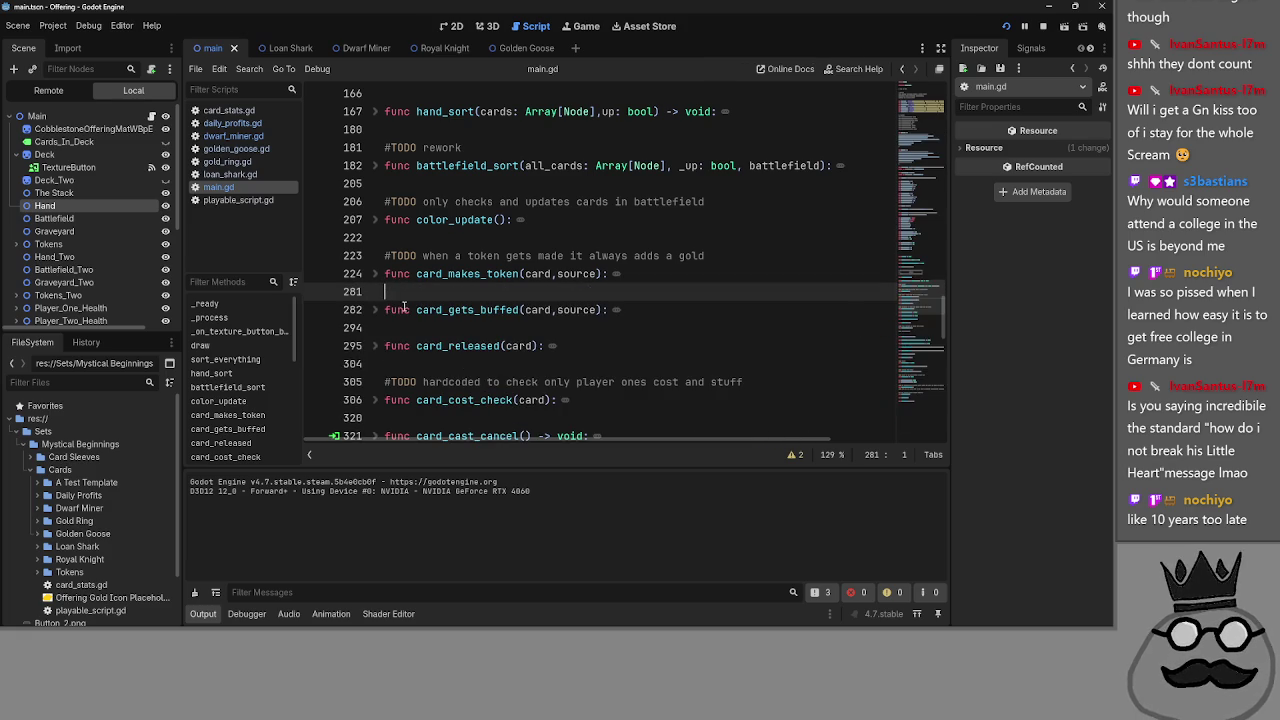
left_click(384, 346)
left_click(377, 346)
left_click(378, 346)
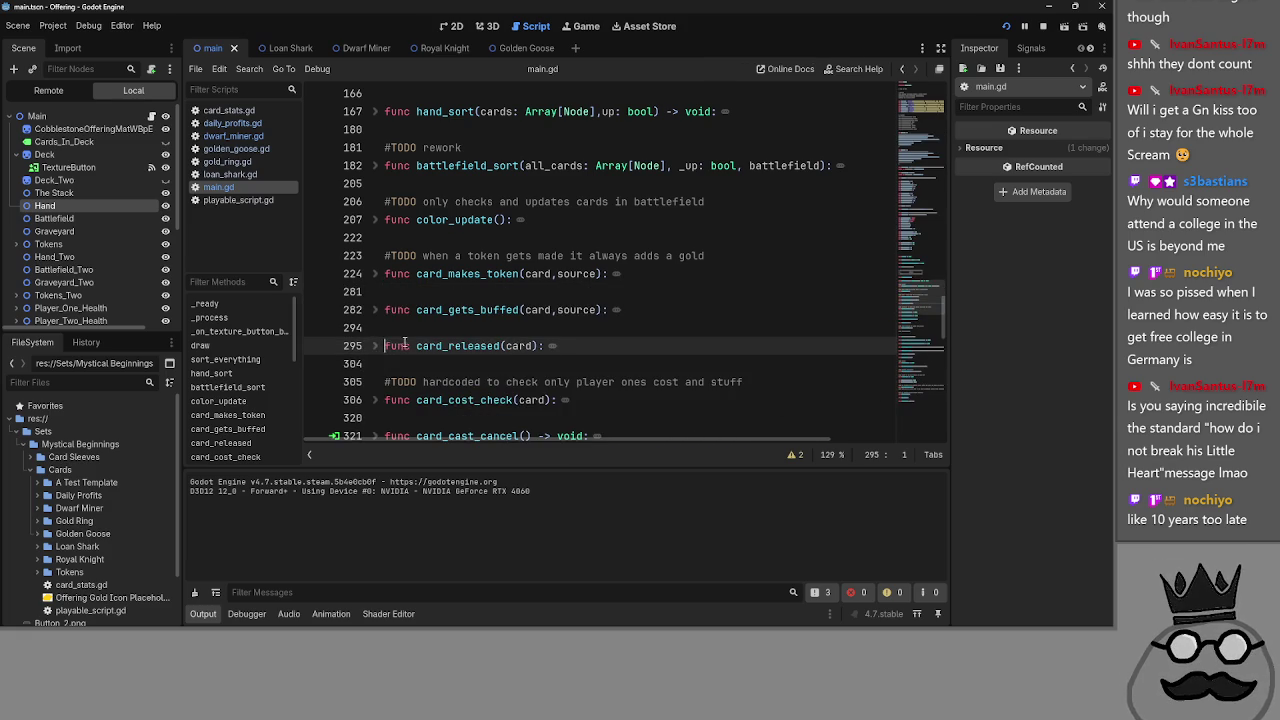
left_click(507, 328)
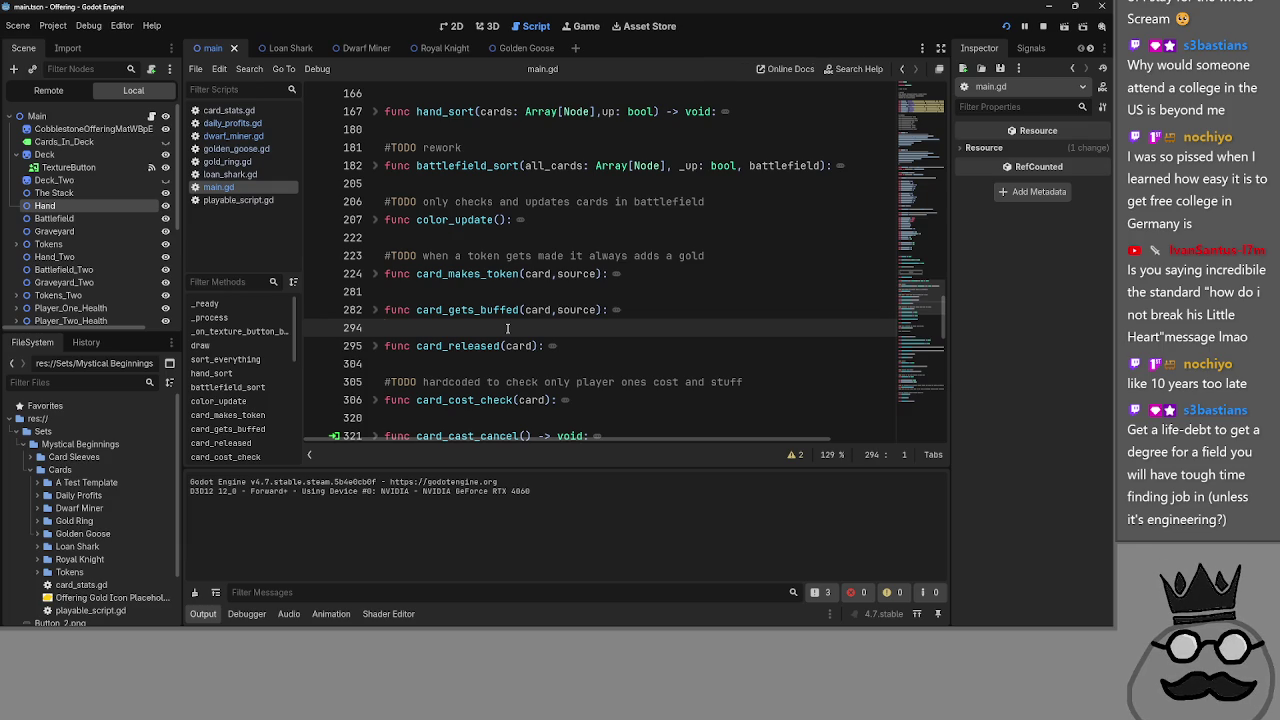
left_click(378, 346)
left_click(378, 346)
- Scroll through the folded script, leaving the caret on empty line 304
scroll(388, 330, "up", 4)
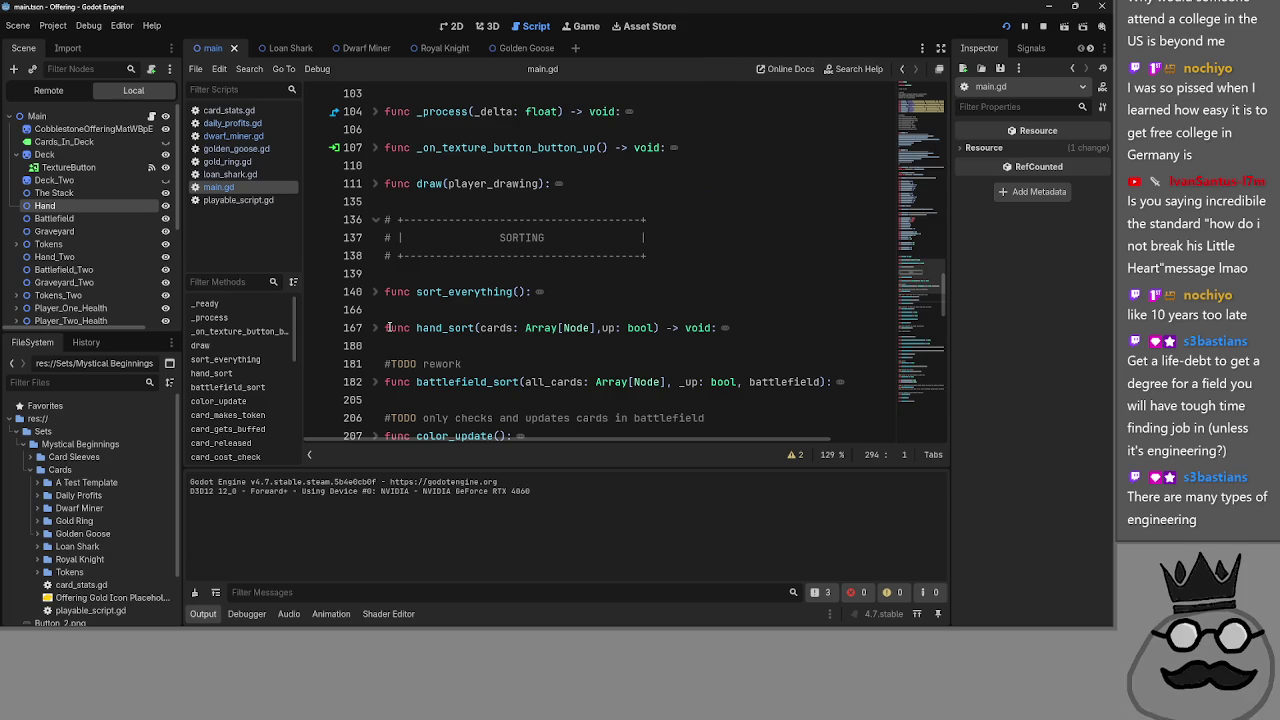
left_click(480, 320)
scroll(472, 329, "up", 2)
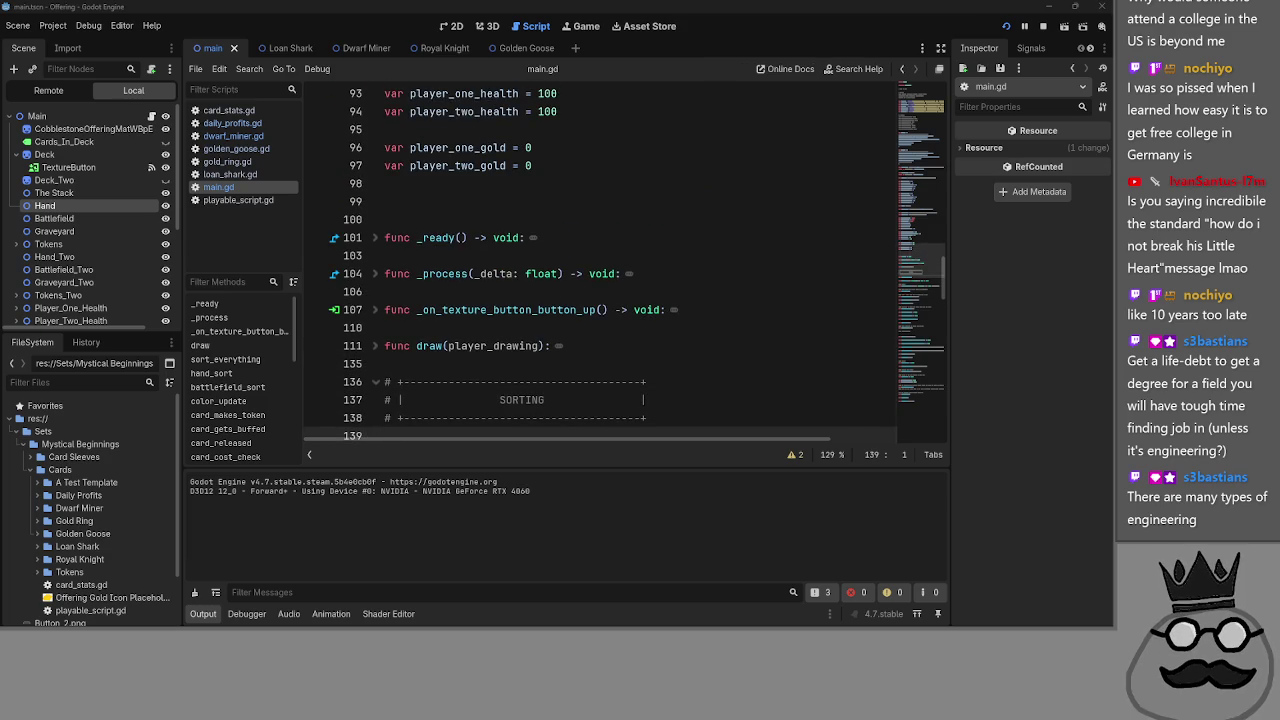
scroll(530, 302, "down", 8)
left_click(494, 255)
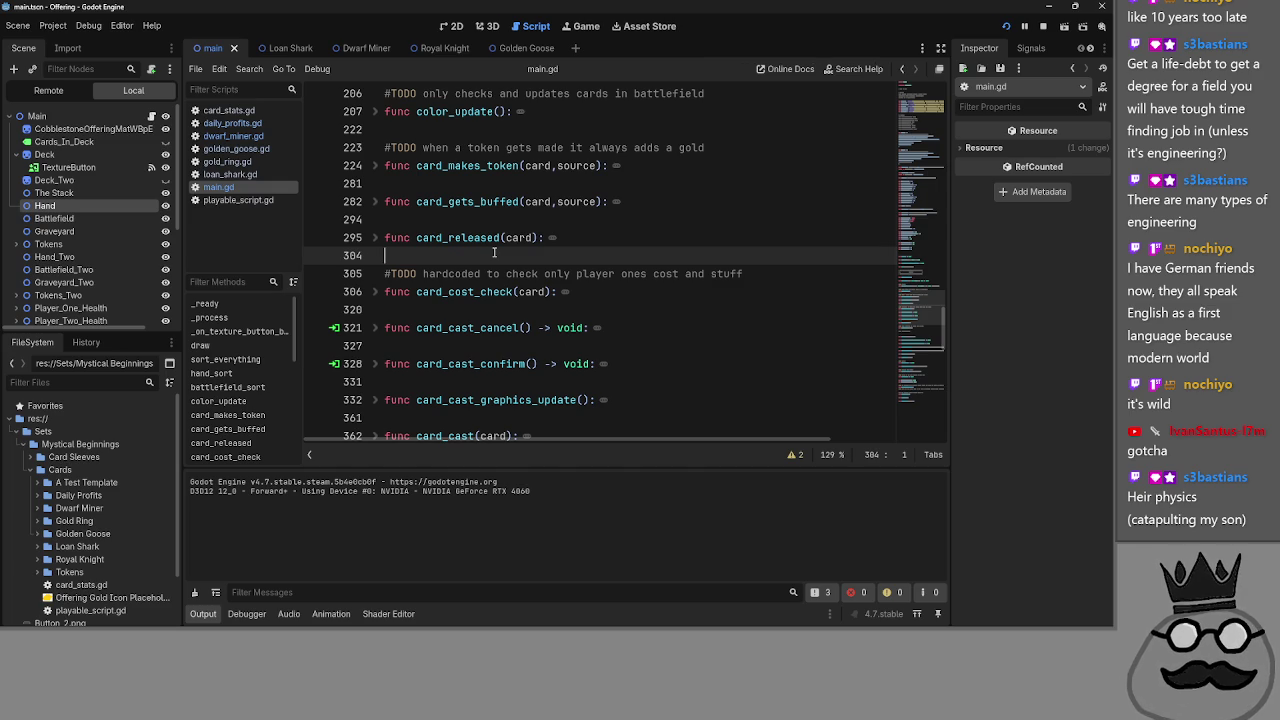
- Bring up the Offering game window, return to main.gd, and peek inside card_cast
key("alt+Tab")
left_click(560, 273)
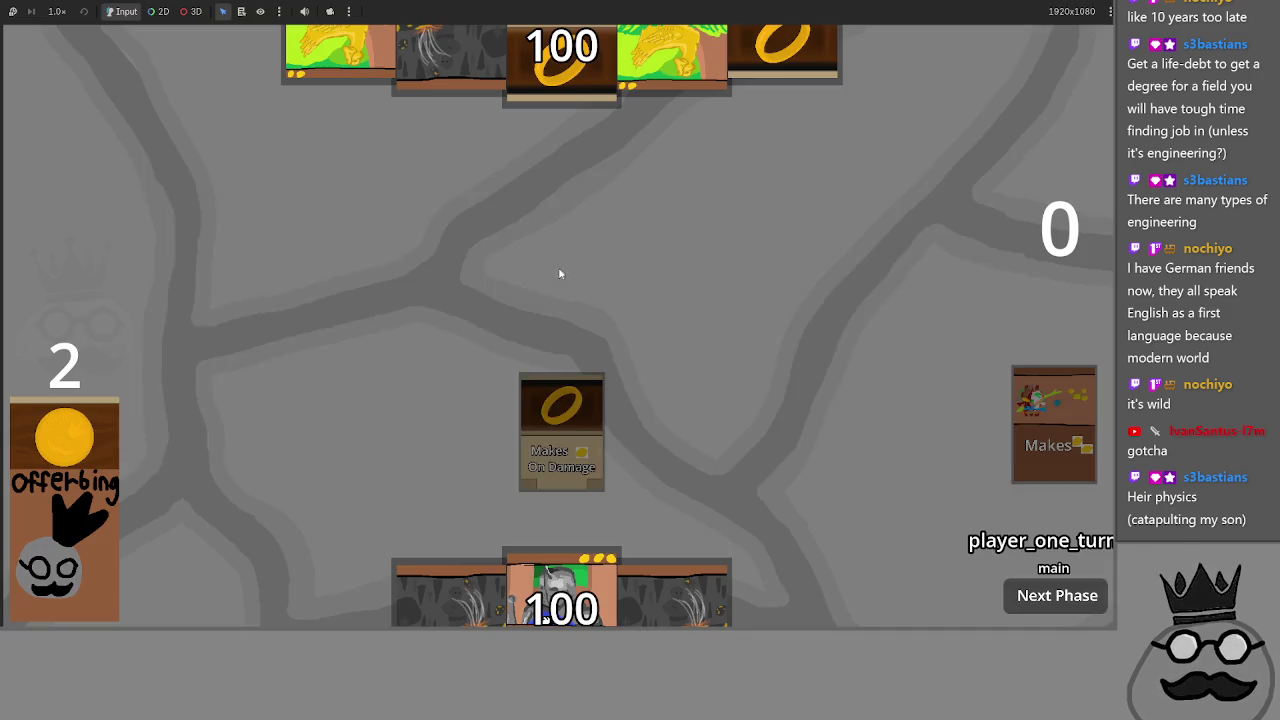
key("alt+Tab")
scroll(617, 214, "up", 15)
scroll(617, 214, "down", 3)
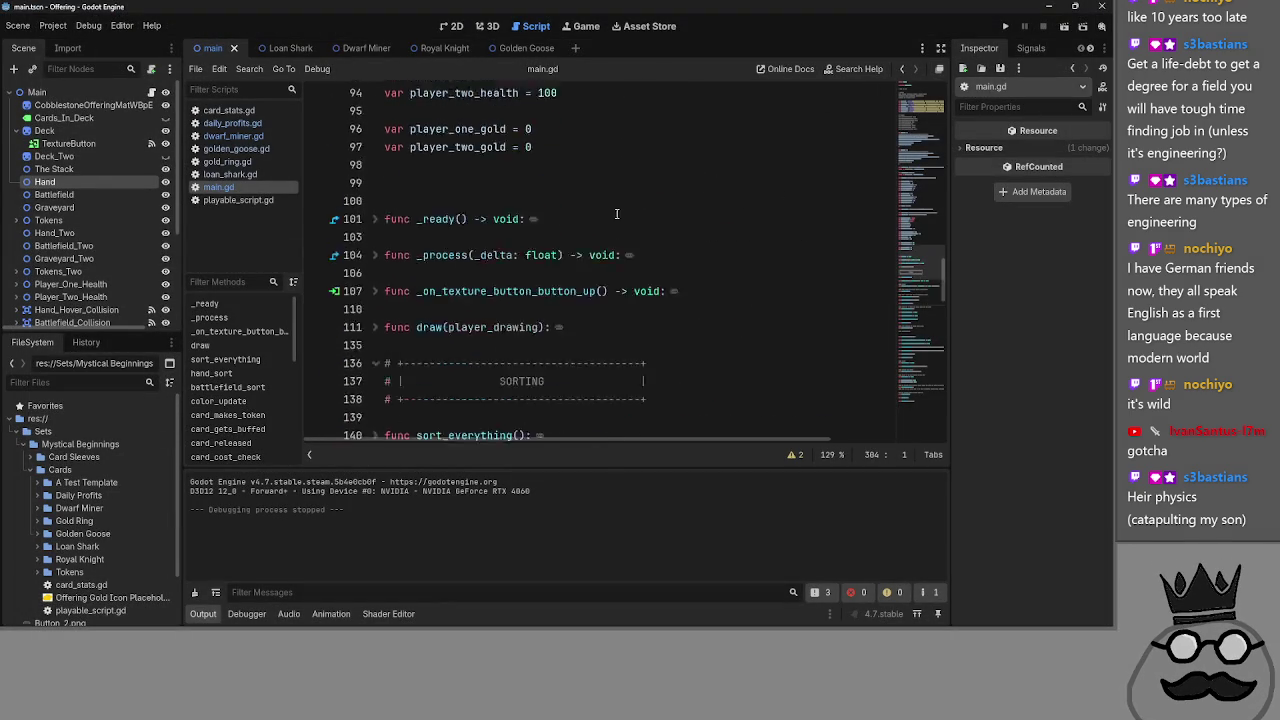
scroll(617, 214, "down", 15)
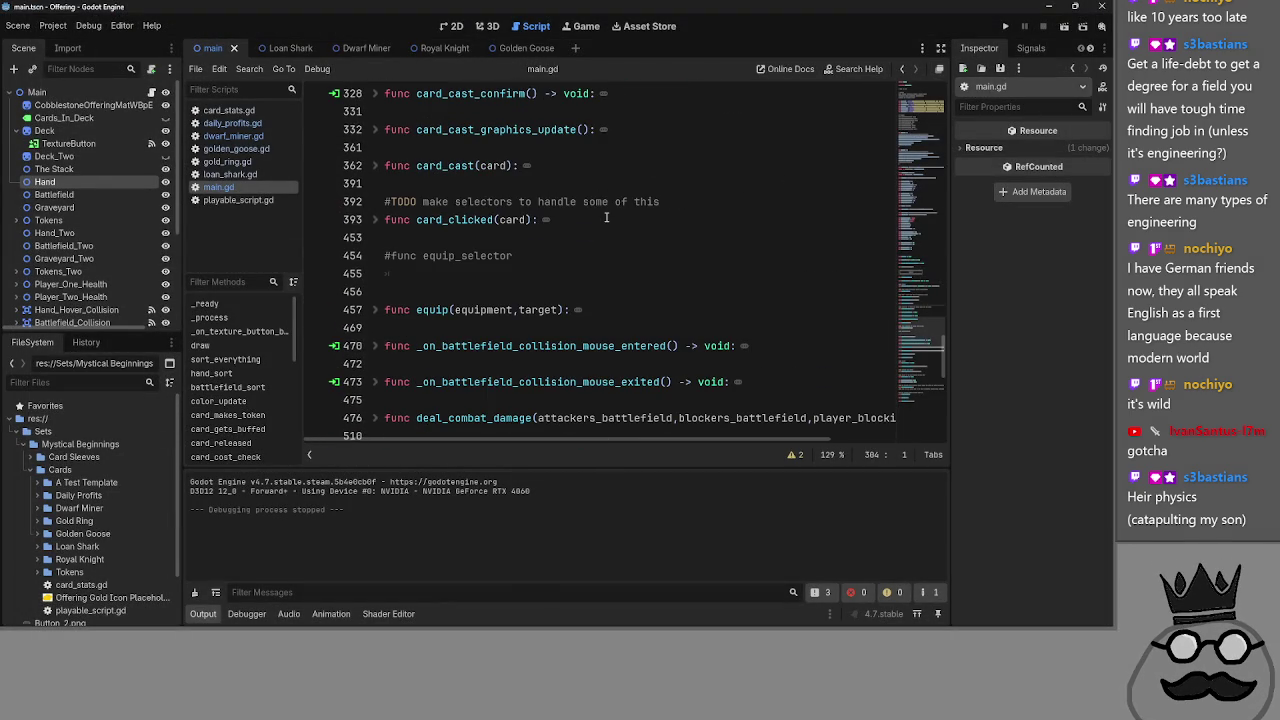
scroll(385, 285, "up", 1)
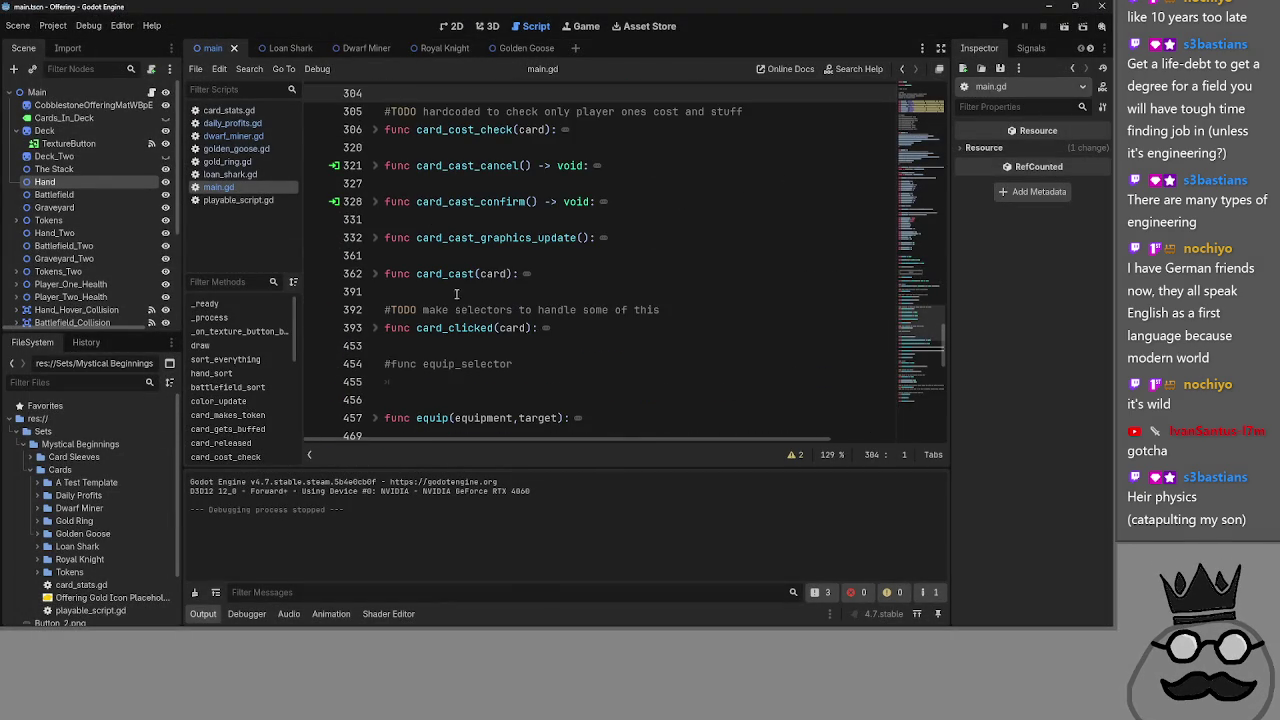
left_click(390, 271)
scroll(610, 326, "up", 5)
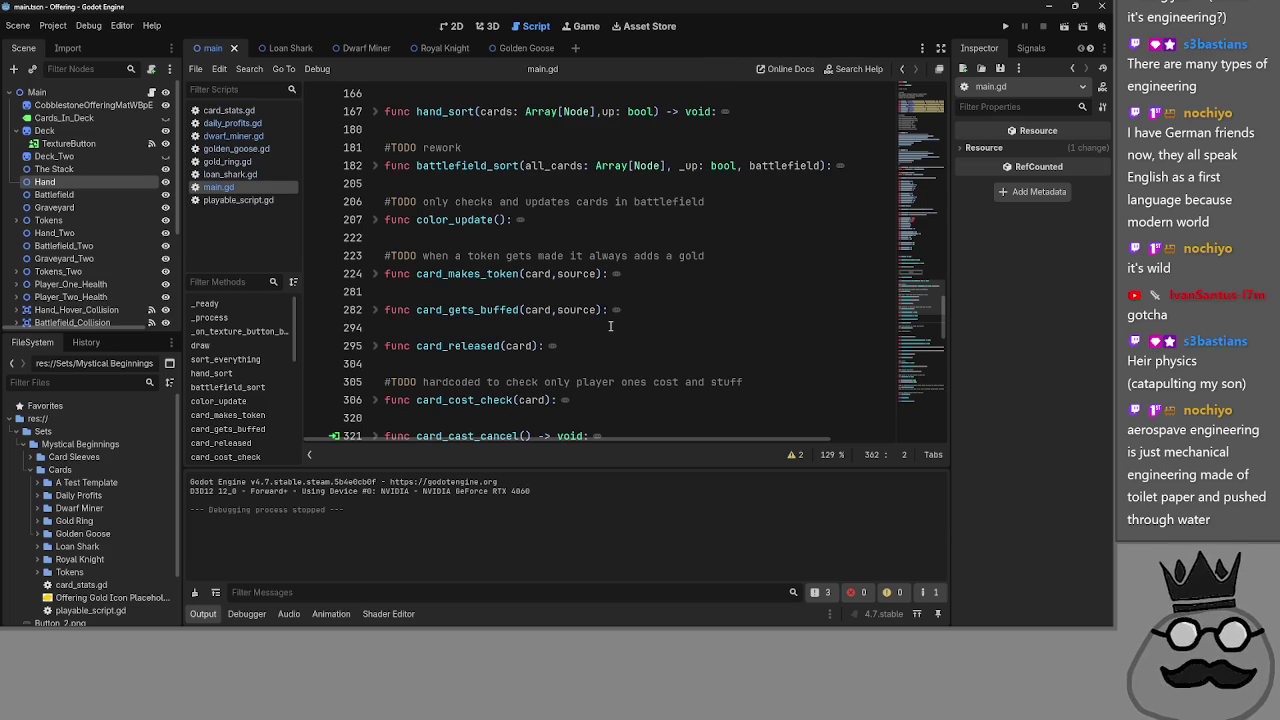
scroll(610, 326, "up", 10)
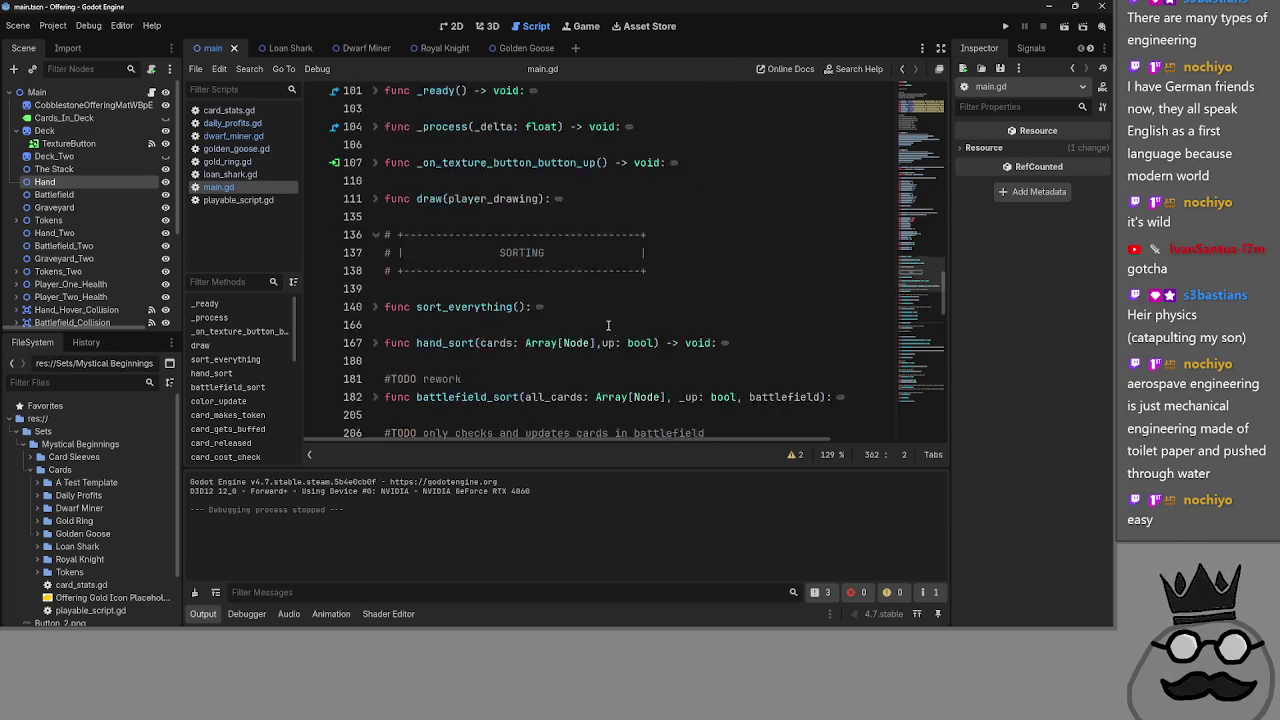
- Inspect the Hand and Graveyard nodes, then select the player_two variables on lines 65–70
left_click(45, 183)
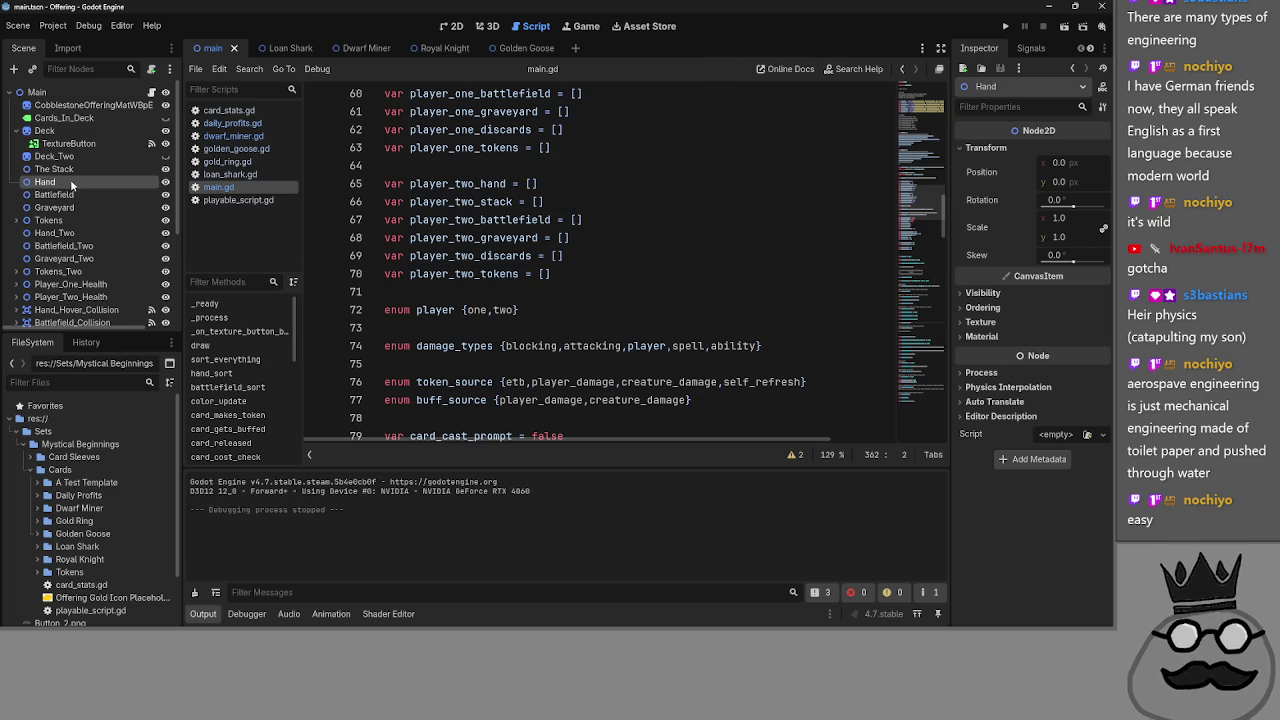
left_click(58, 207)
mouse_move(551, 274)
left_mouse_down()
mouse_move(420, 250)
mouse_move(356, 188)
left_mouse_up()
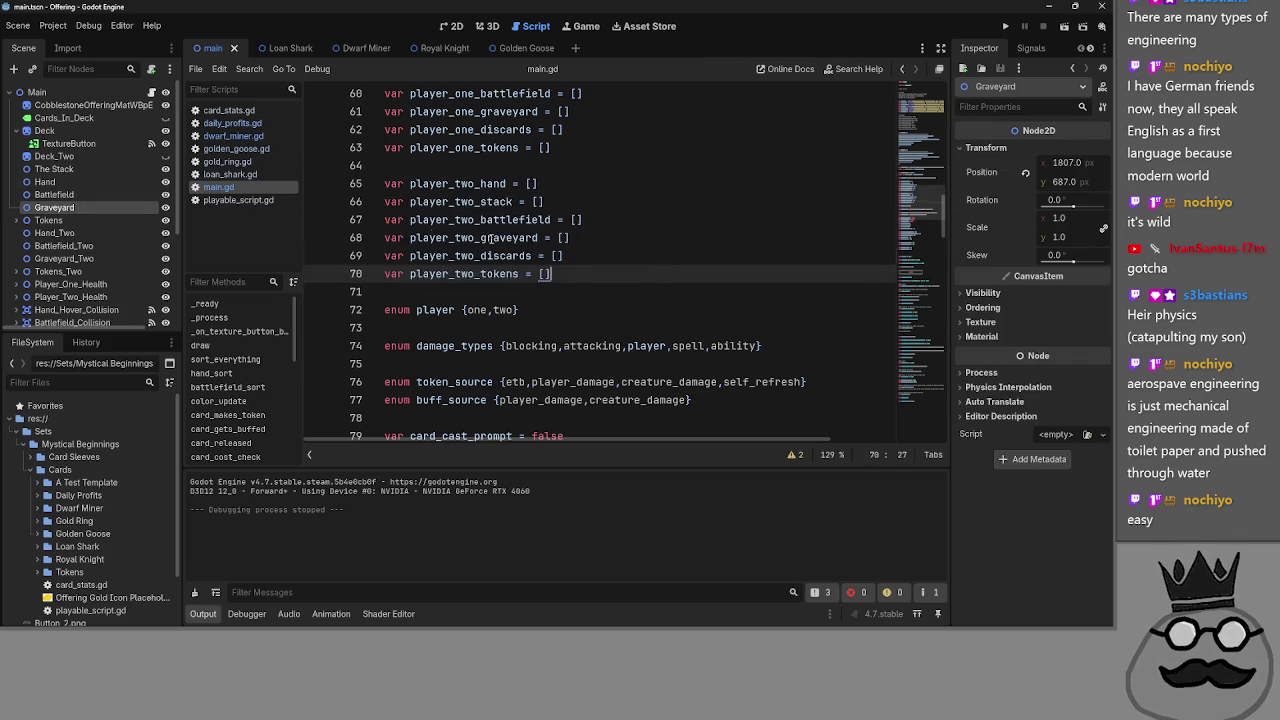
left_click(636, 273)
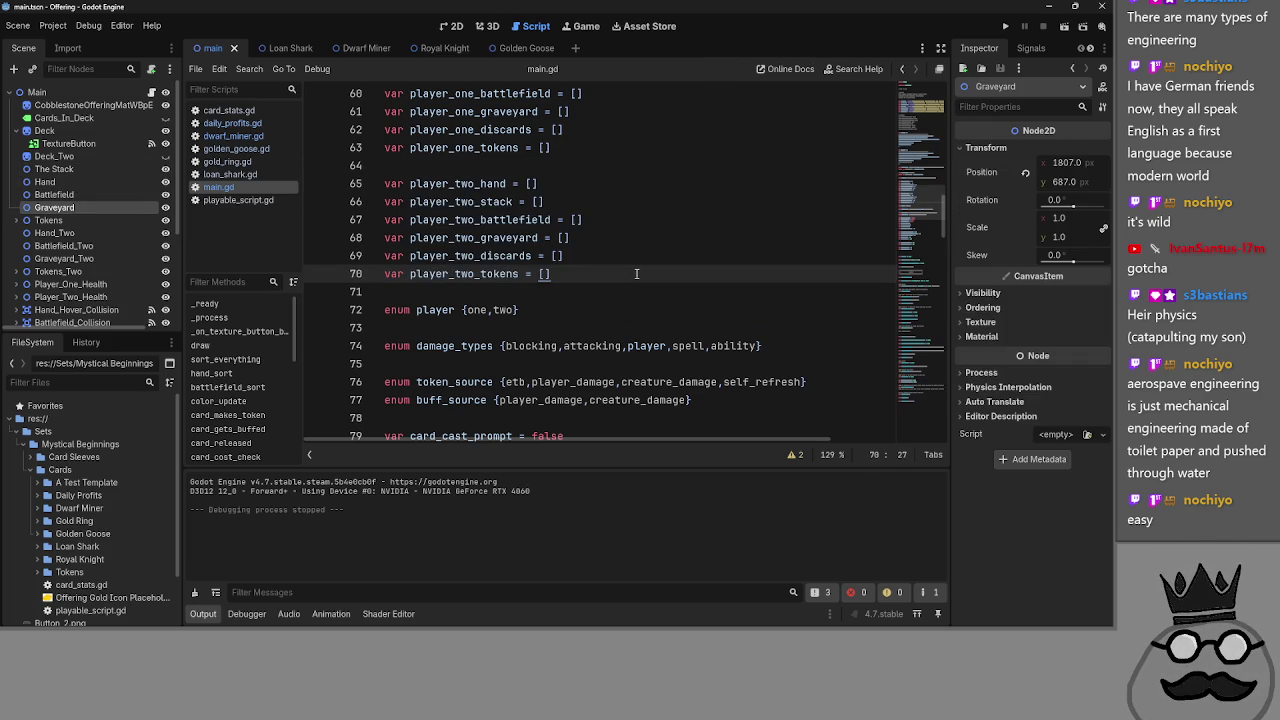
key("shift+Up")
key("shift+Up")
key("shift+Up")
left_click(647, 272)
key("Down")
key("shift+Up")
key("shift+Up")
key("shift+Up")
key("Right")
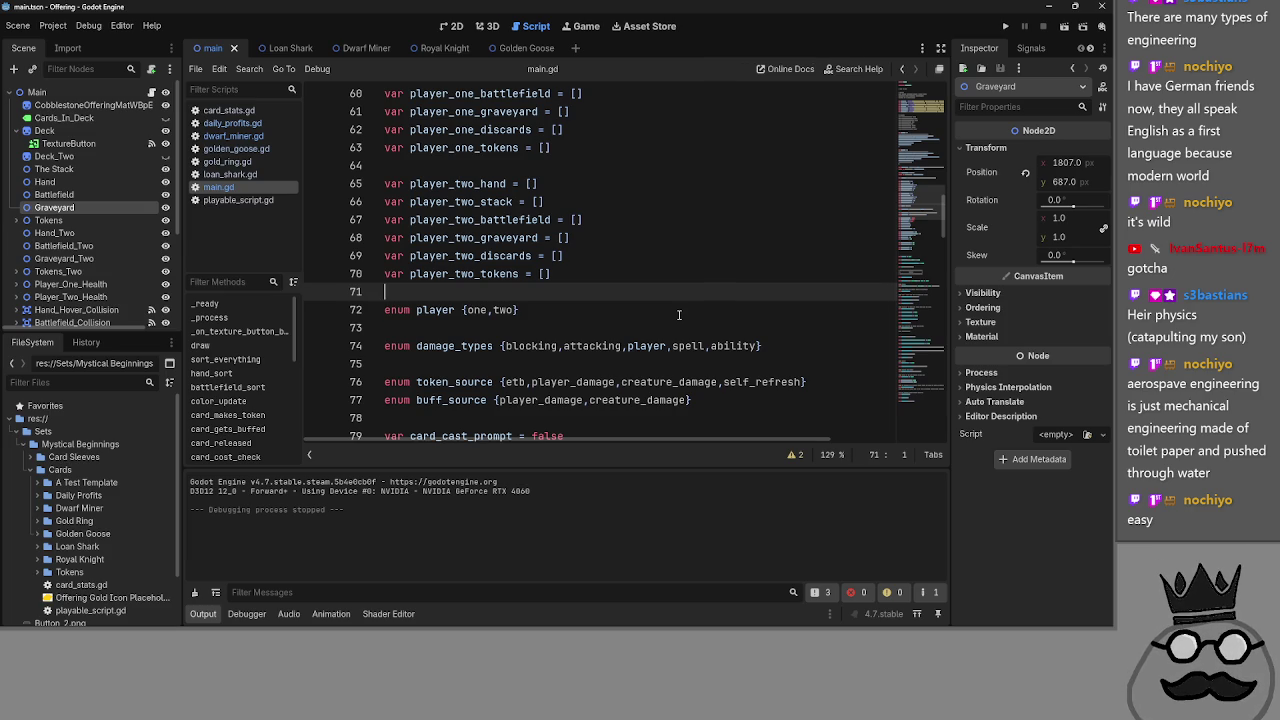
- Review player and the damage_types values blocking and attacking on line 74
scroll(641, 281, "down", 1)
double_click(641, 284)
left_click(549, 279)
left_click(689, 294)
double_click(651, 294)
left_click(667, 294)
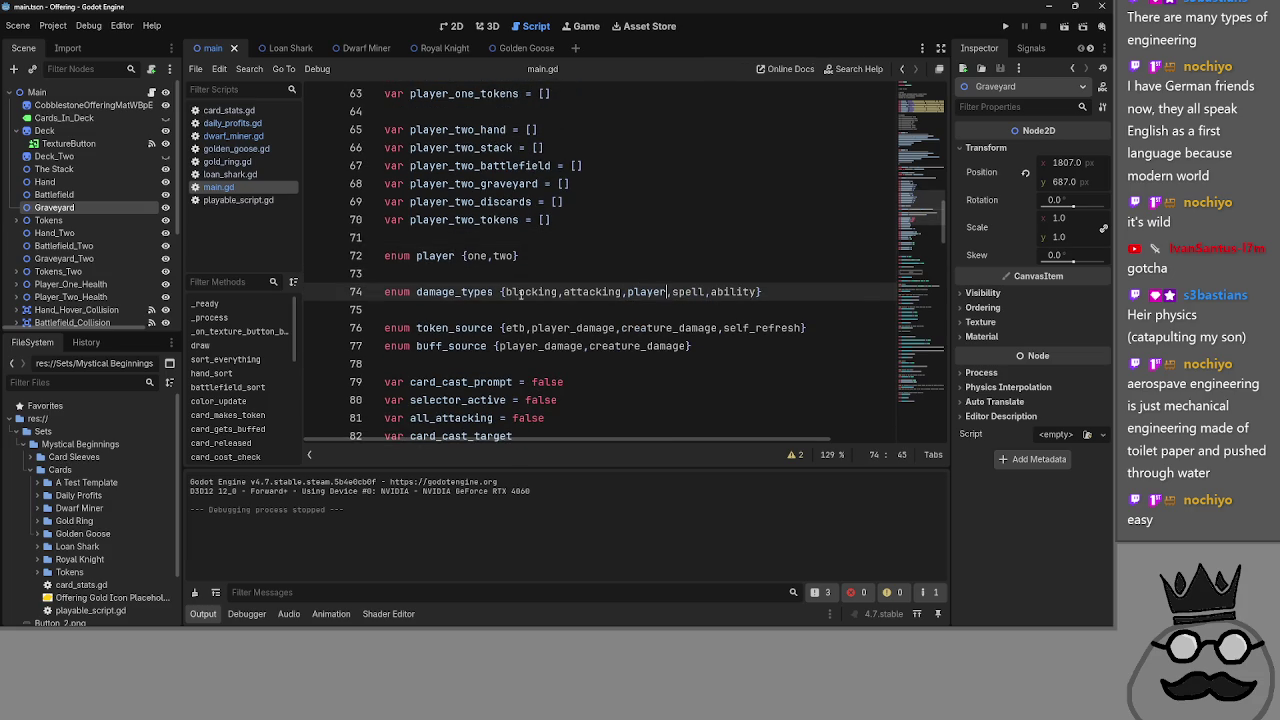
double_click(525, 292)
double_click(612, 293)
left_click(760, 310)
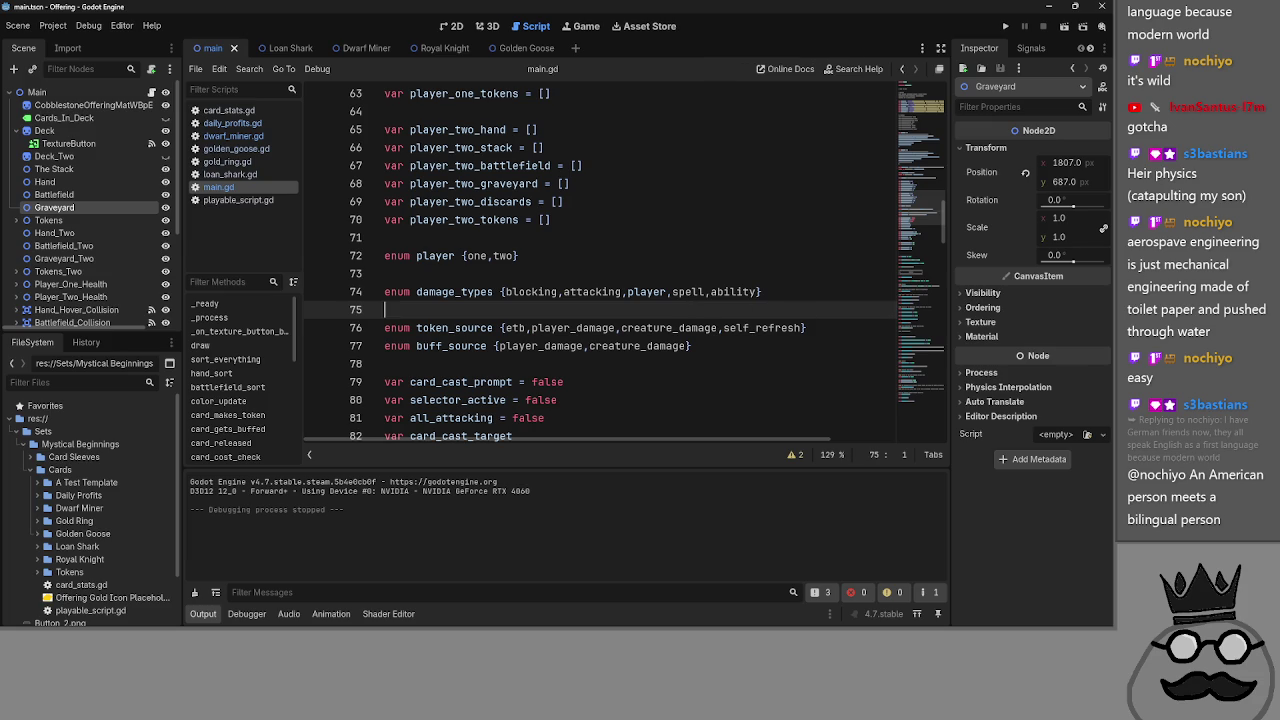
- Review the token_source values player_damage, self_refresh, creature_damage and etb on line 76
double_click(556, 292)
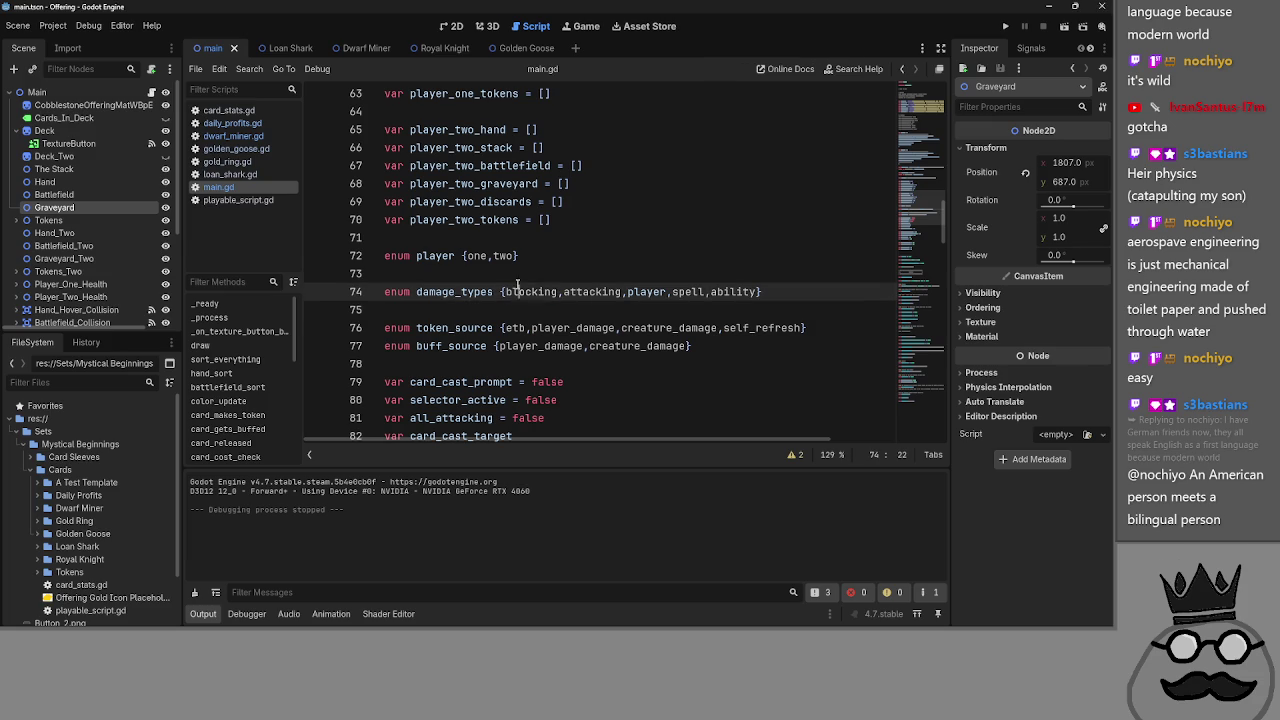
double_click(551, 330)
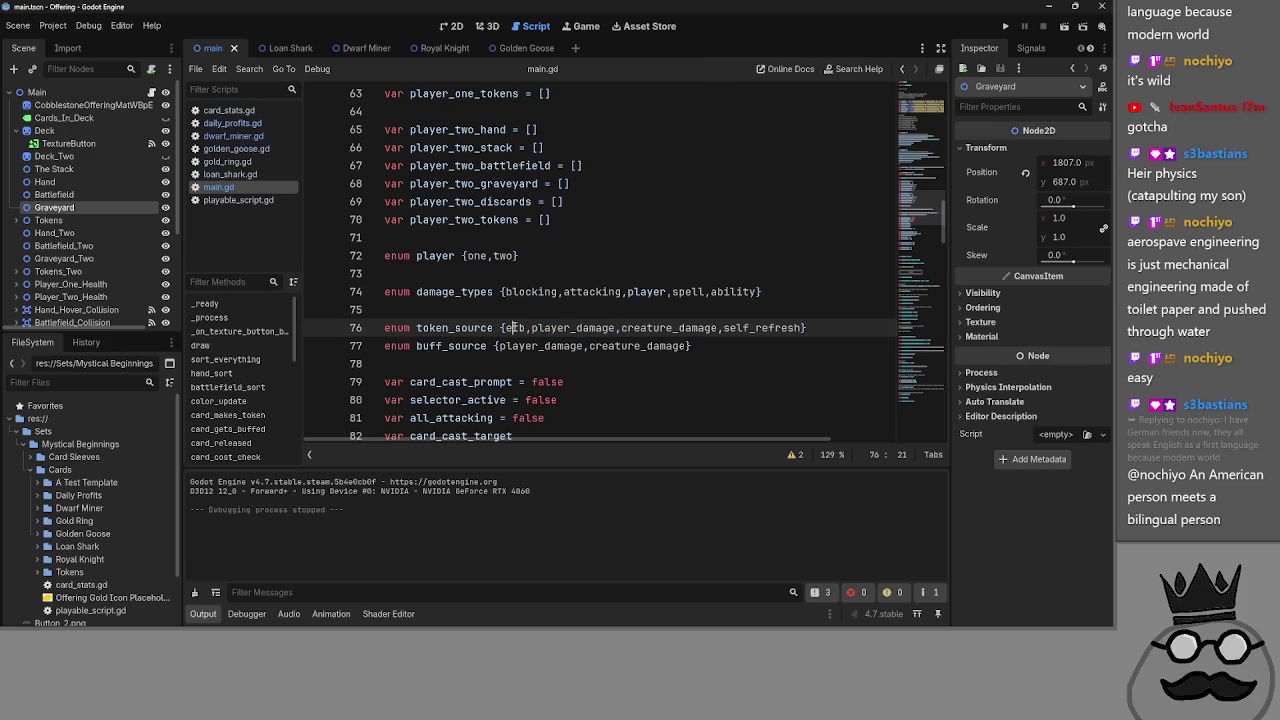
left_click(750, 328)
double_click(750, 328)
double_click(515, 328)
double_click(668, 328)
double_click(515, 328)
double_click(548, 328)
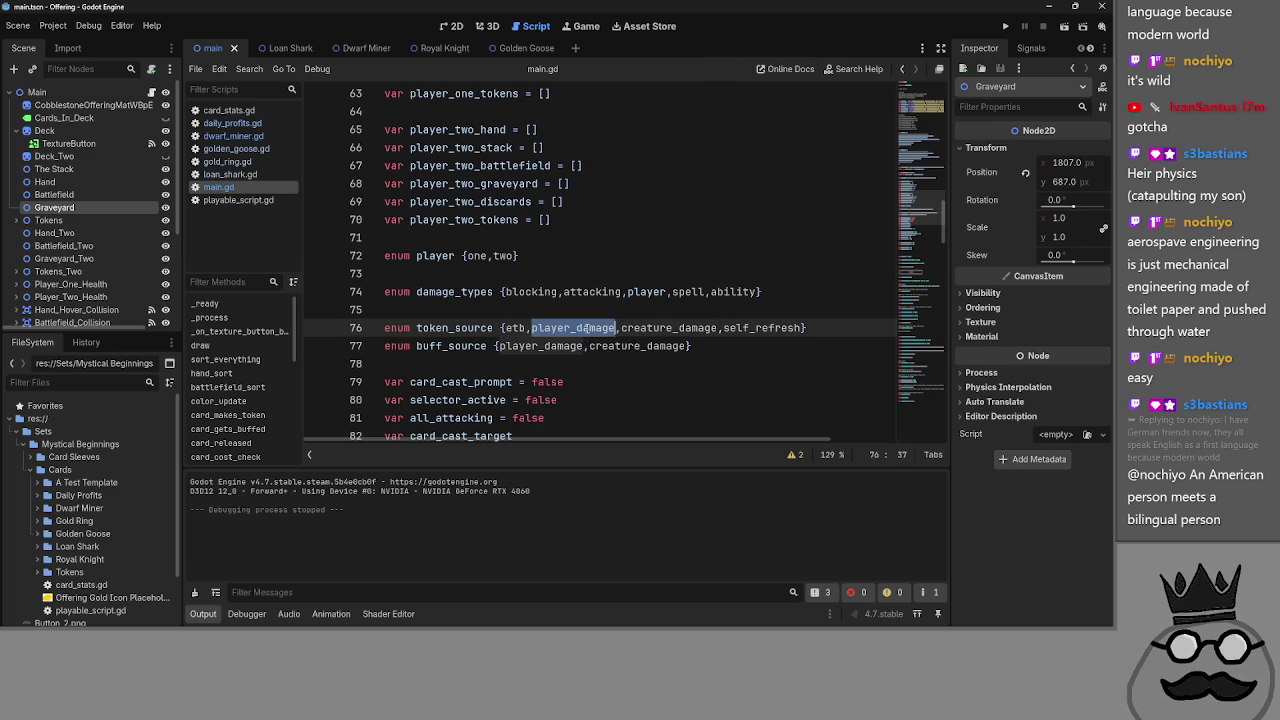
- Scroll up and move the caret through lines 54–57 near the locations enum
scroll(565, 318, "up", 6)
left_click(576, 311)
scroll(570, 315, "down", 4)
scroll(565, 318, "up", 1)
scroll(560, 320, "up", 5)
left_click(548, 327)
left_click(540, 273)
left_click(525, 327)
left_click(530, 291)
left_click(527, 278)
left_click(513, 312)
left_click(508, 328)
left_click(485, 366)
- Review the locations enum values: stack, battlefield, graveyard and discard
double_click(446, 346)
left_click(477, 366)
double_click(520, 346)
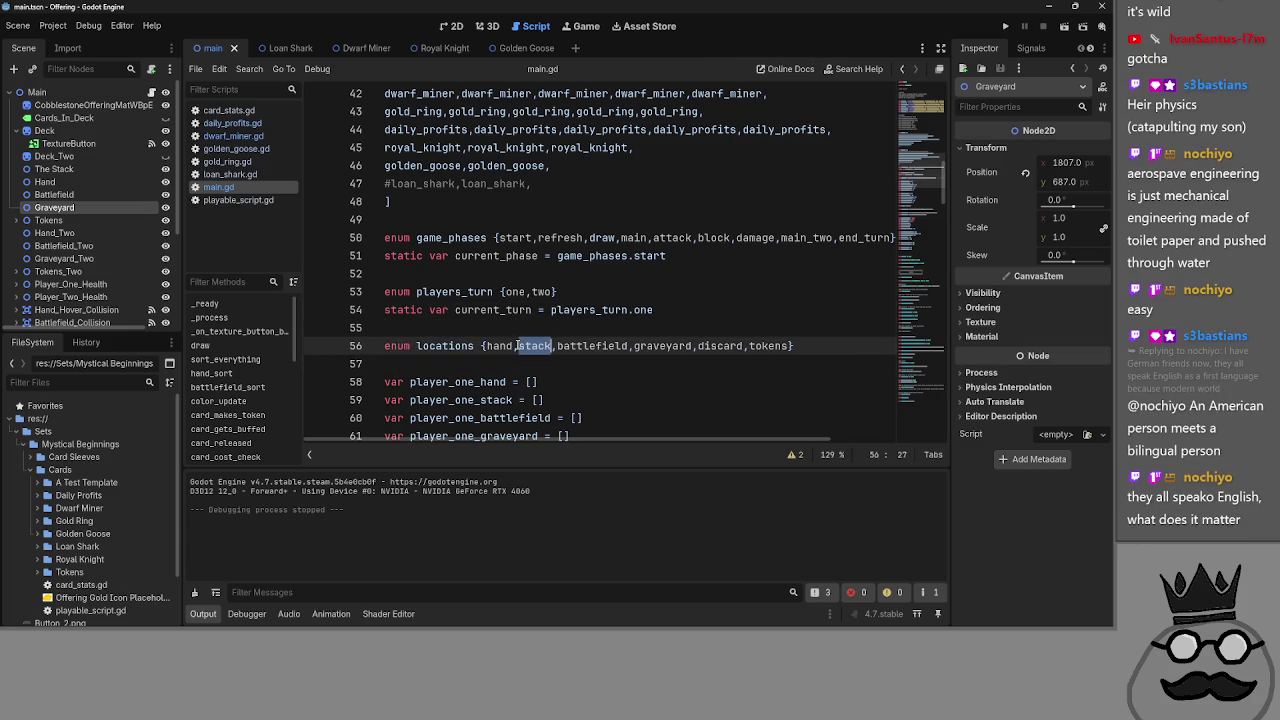
left_click(513, 367)
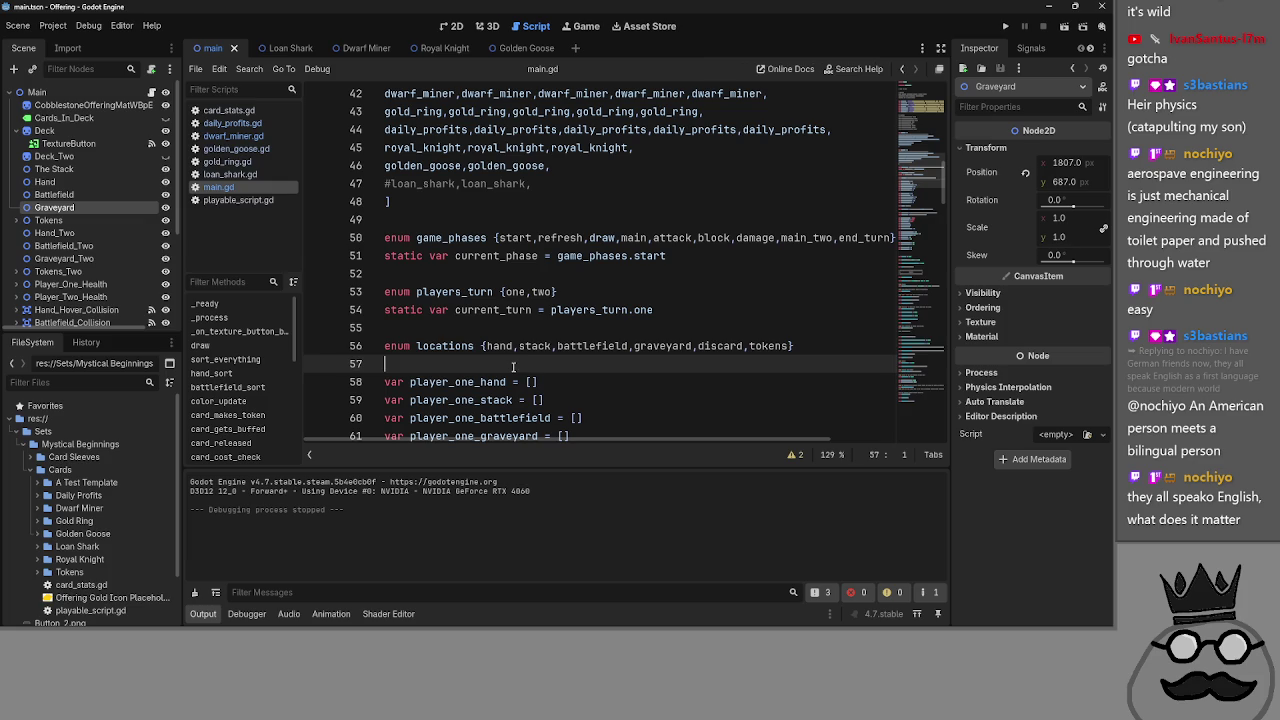
triple_click(530, 348)
double_click(593, 346)
double_click(664, 346)
double_click(712, 346)
double_click(627, 346)
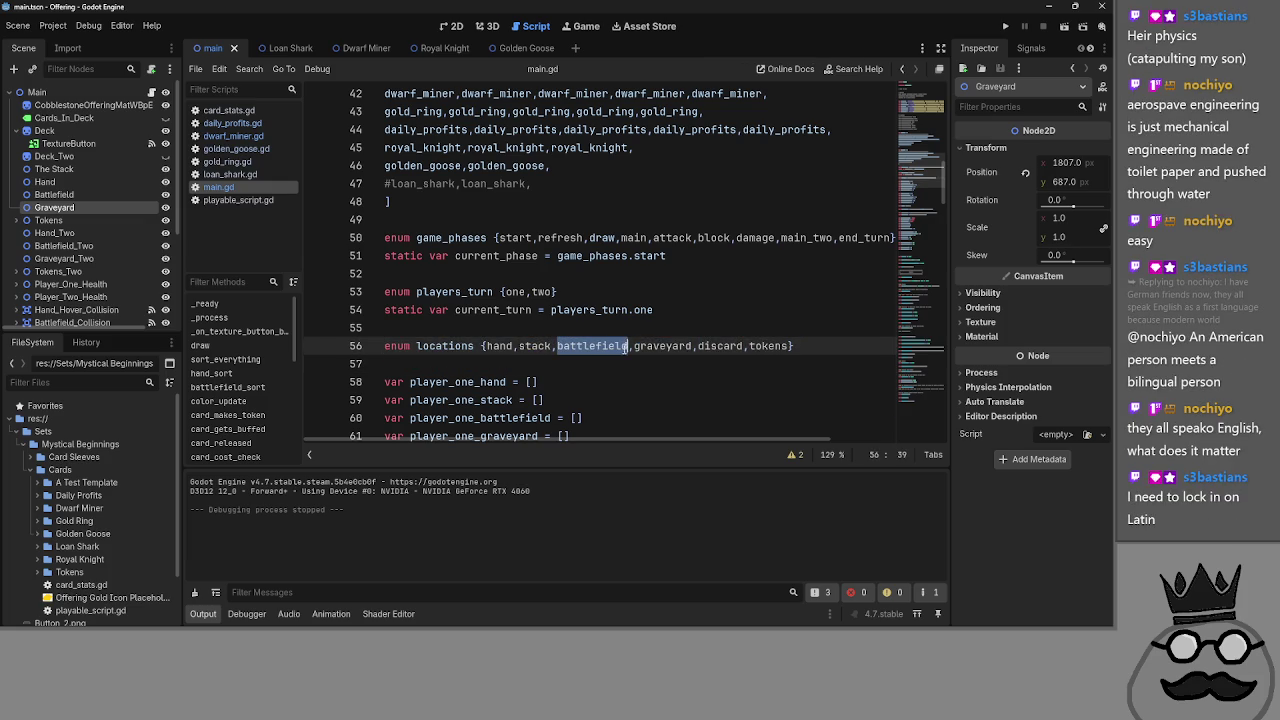
double_click(641, 346)
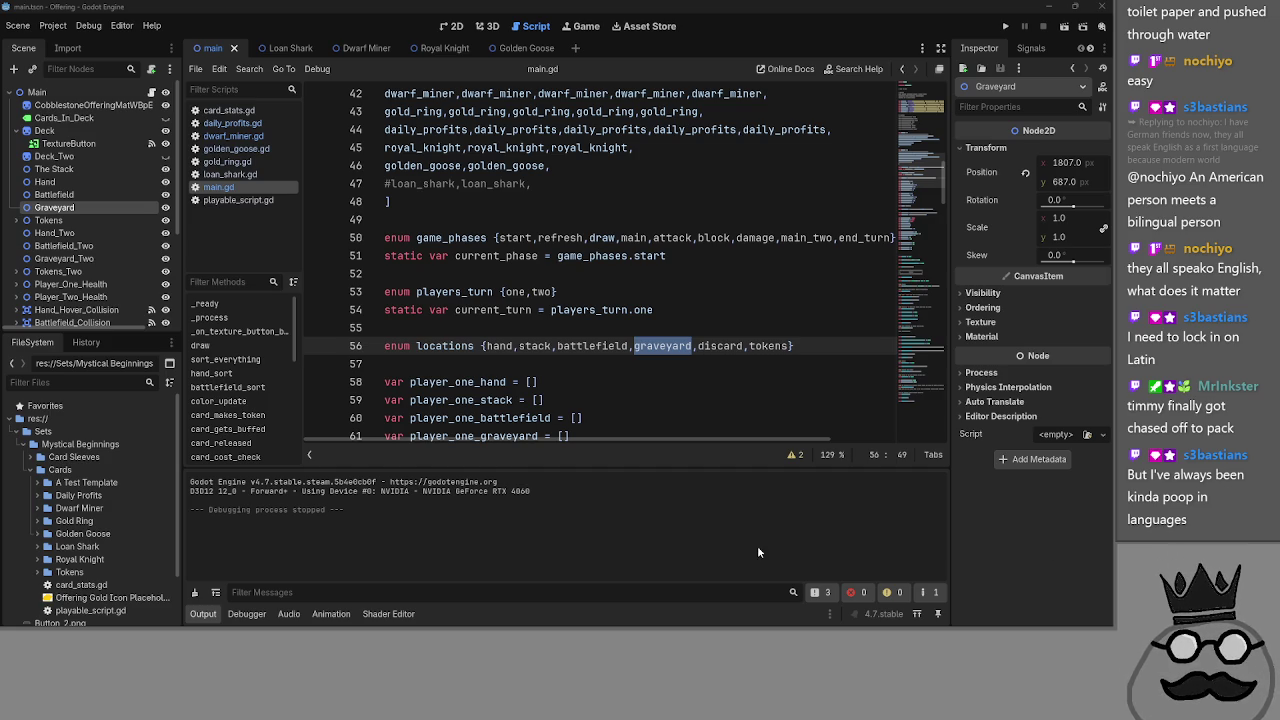
left_click(671, 364)
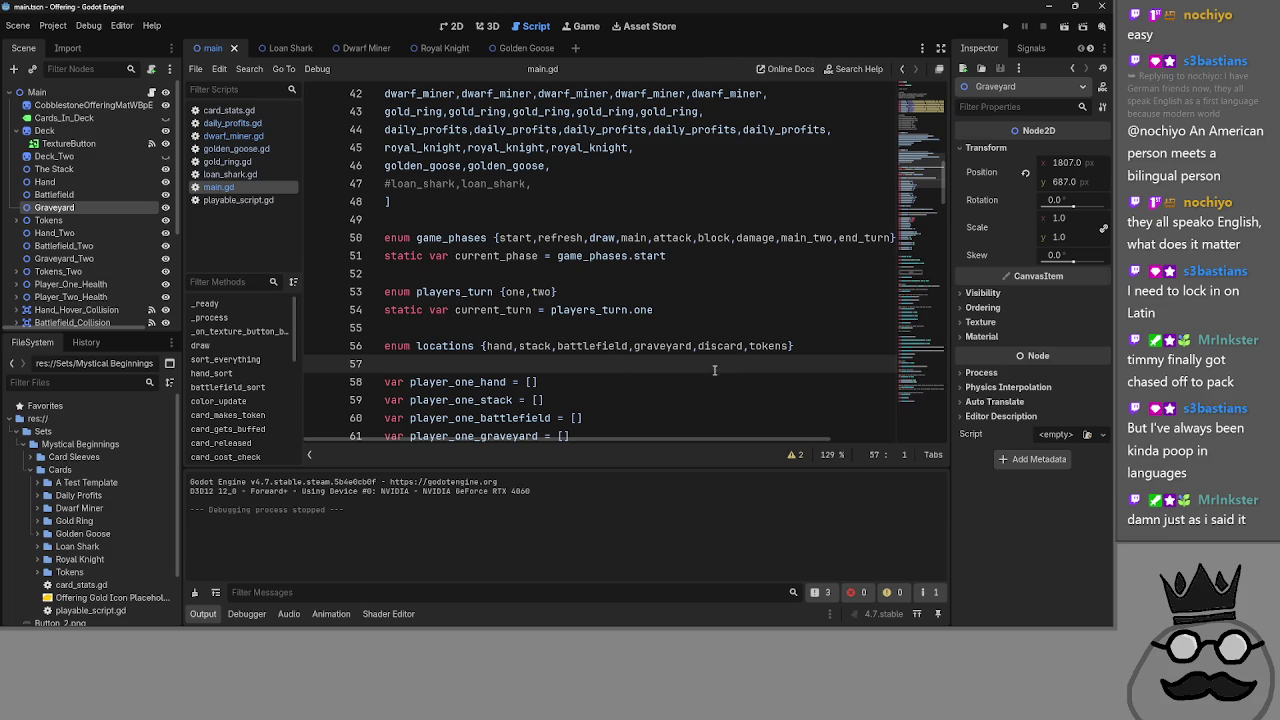
- Unfold func draw(player_drawing) in main.gd
scroll(565, 355, "down", 4)
scroll(577, 345, "down", 15)
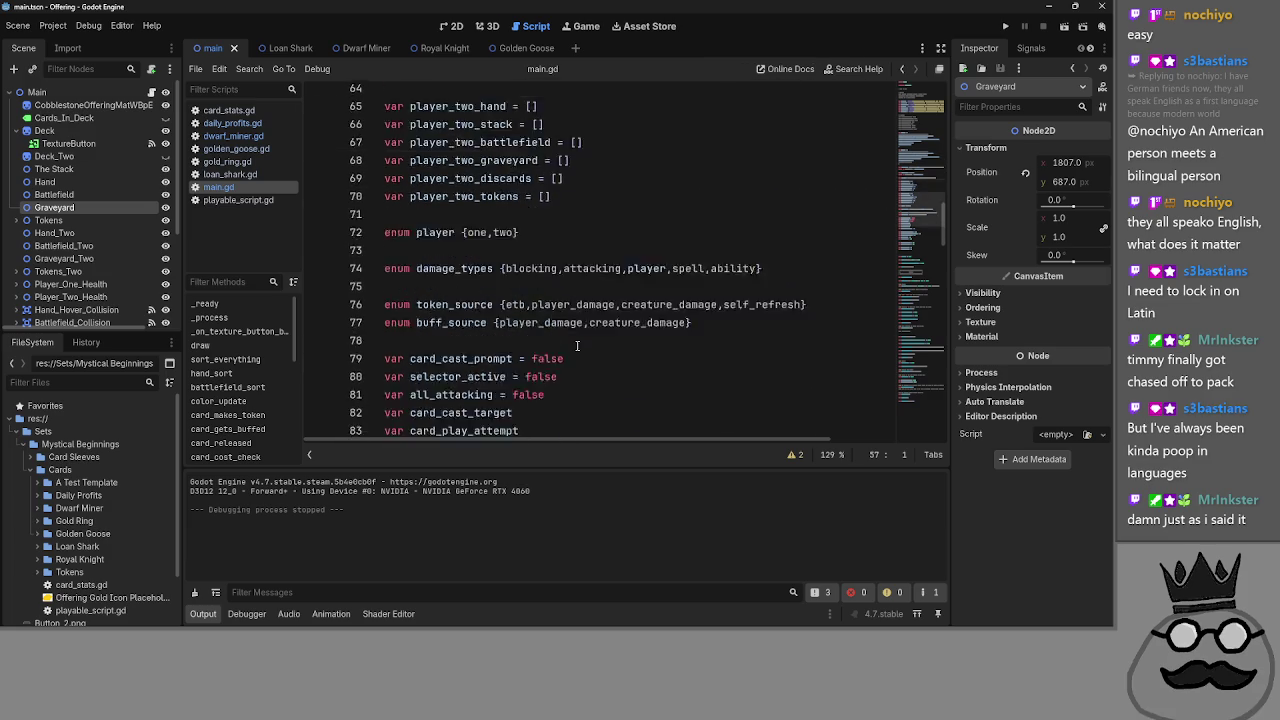
scroll(577, 345, "up", 2)
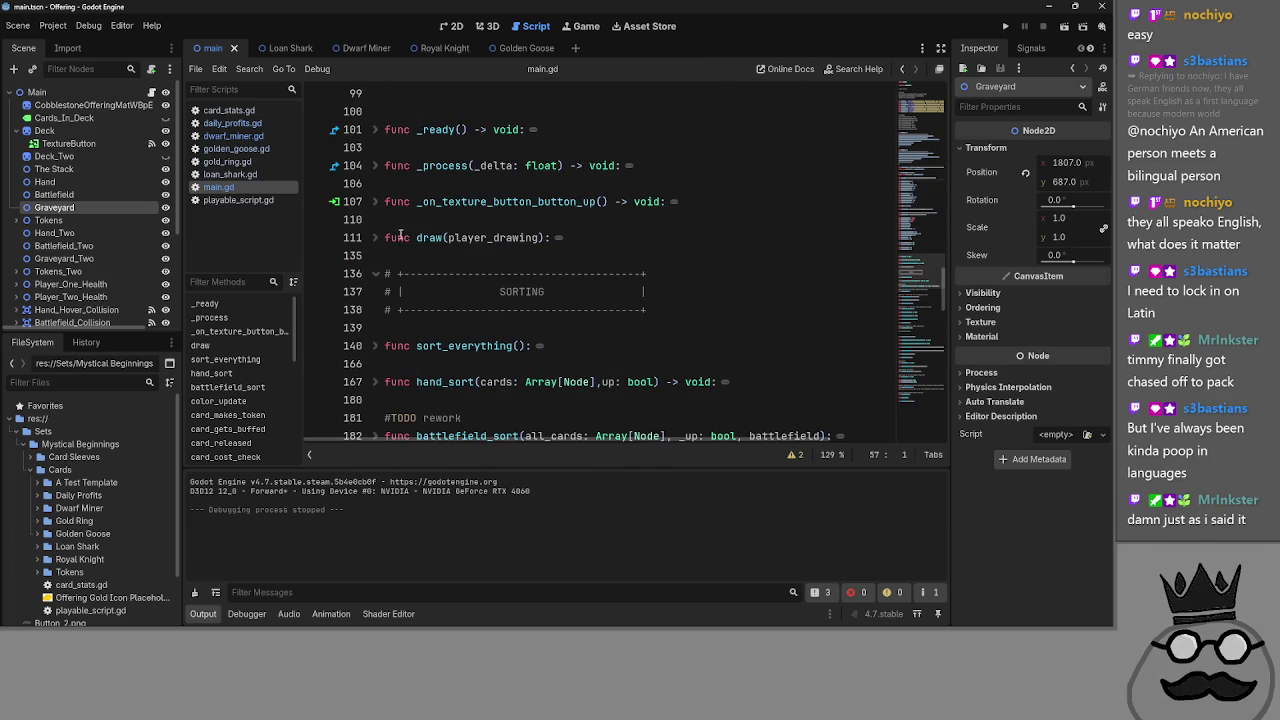
left_click(389, 237)
left_click(378, 238)
- Scroll through draw()'s body and select its lines to read the hand and deck logic
scroll(382, 244, "down", 6)
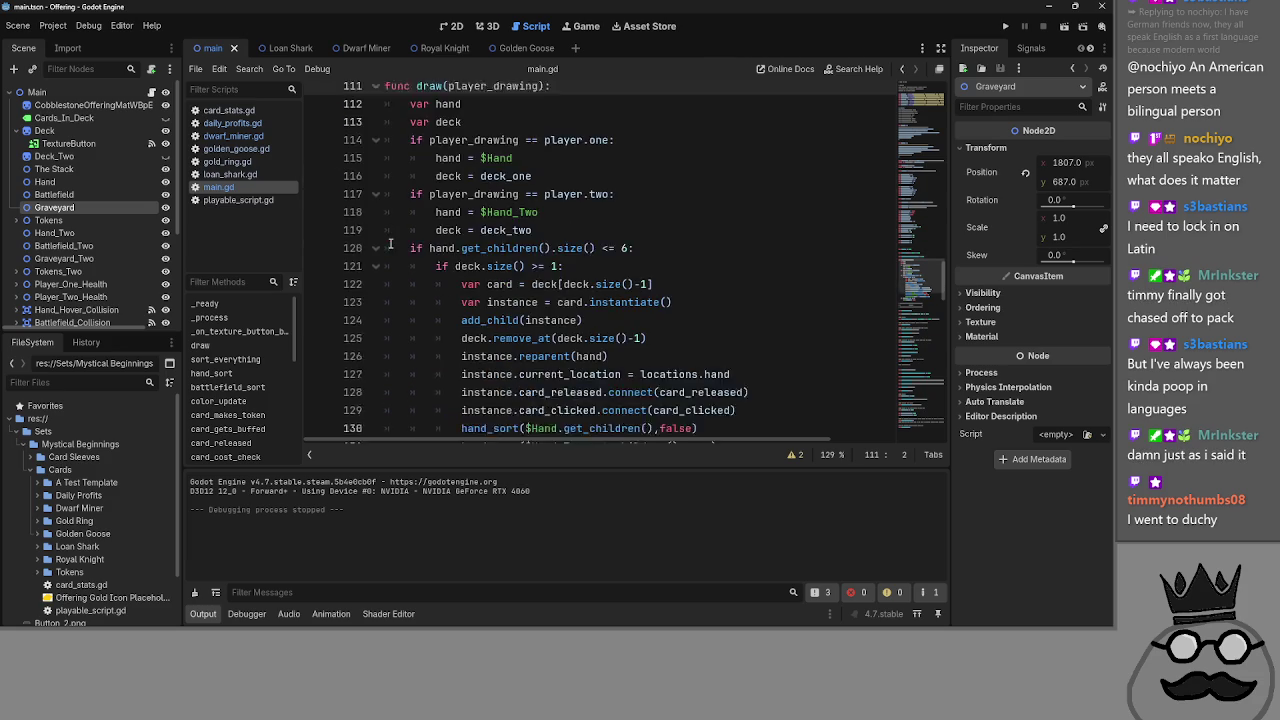
left_click(628, 365)
scroll(595, 309, "up", 3)
left_click(470, 253, "shift")
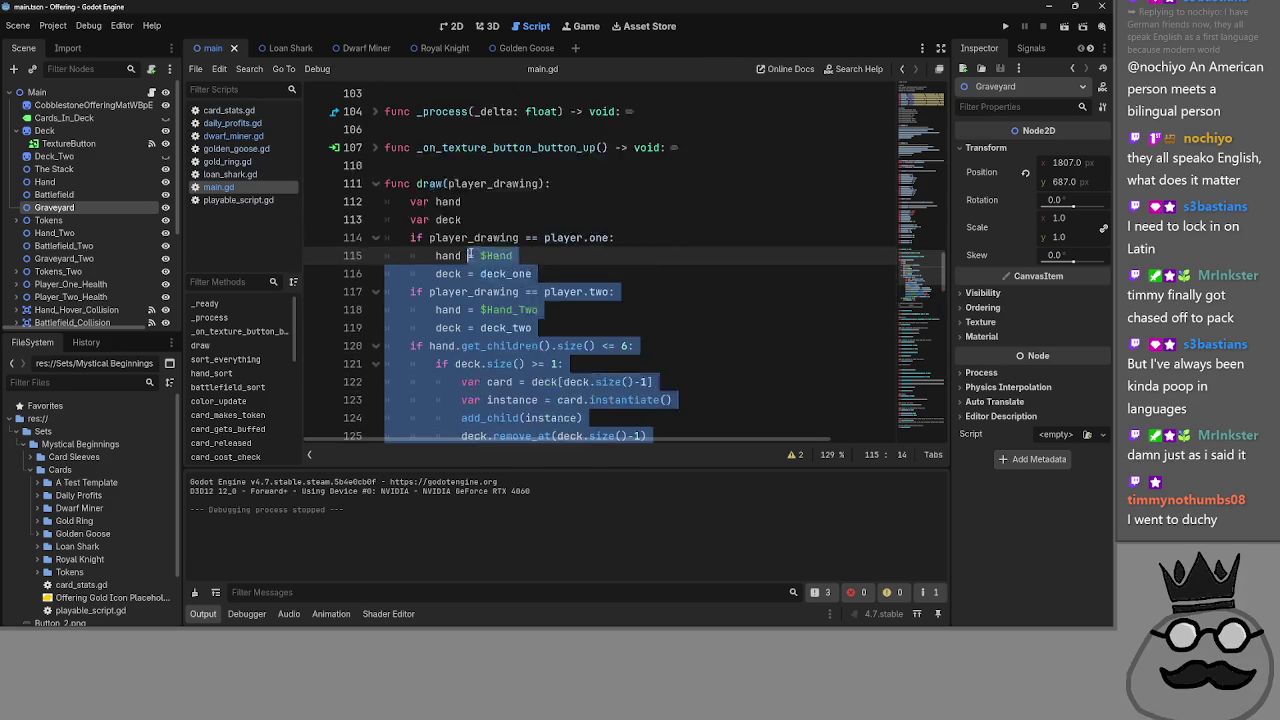
scroll(470, 253, "up", 1)
left_click(470, 253)
scroll(470, 253, "down", 1)
scroll(470, 253, "down", 4)
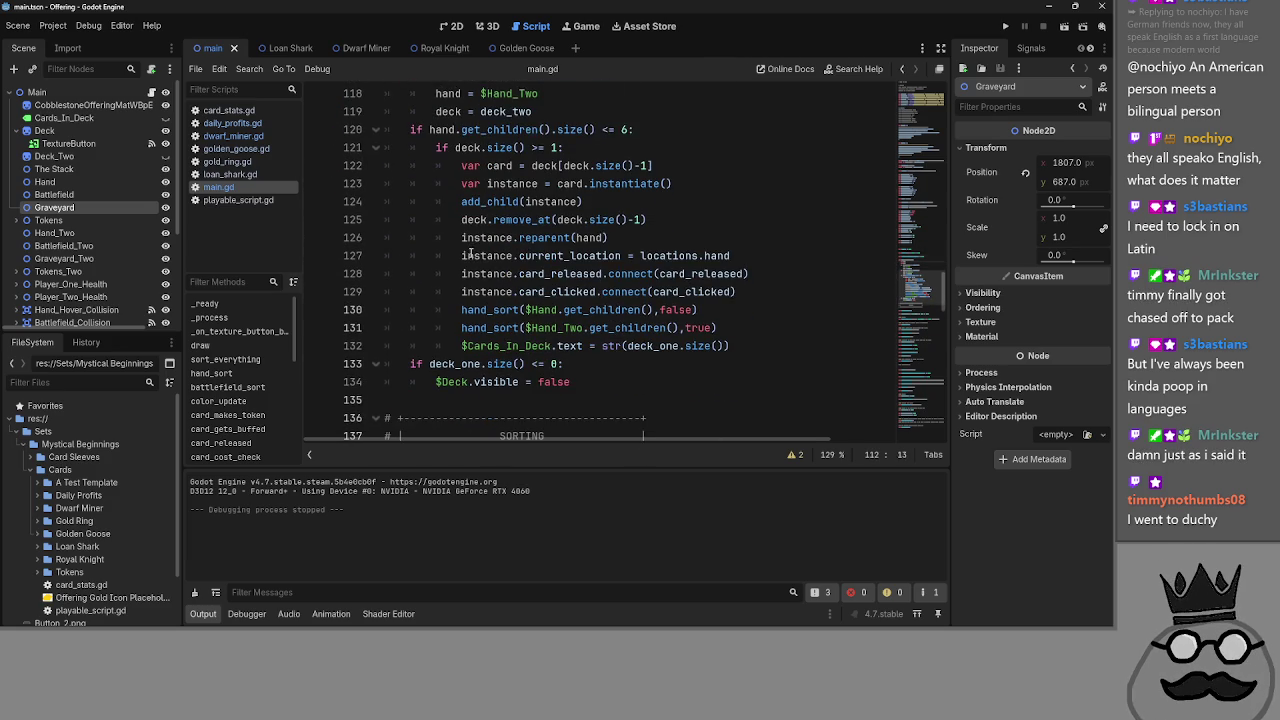
mouse_move(600, 377)
left_mouse_down()
mouse_move(430, 345)
mouse_move(378, 244)
mouse_move(377, 187)
left_mouse_up()
scroll(378, 244, "up", 3)
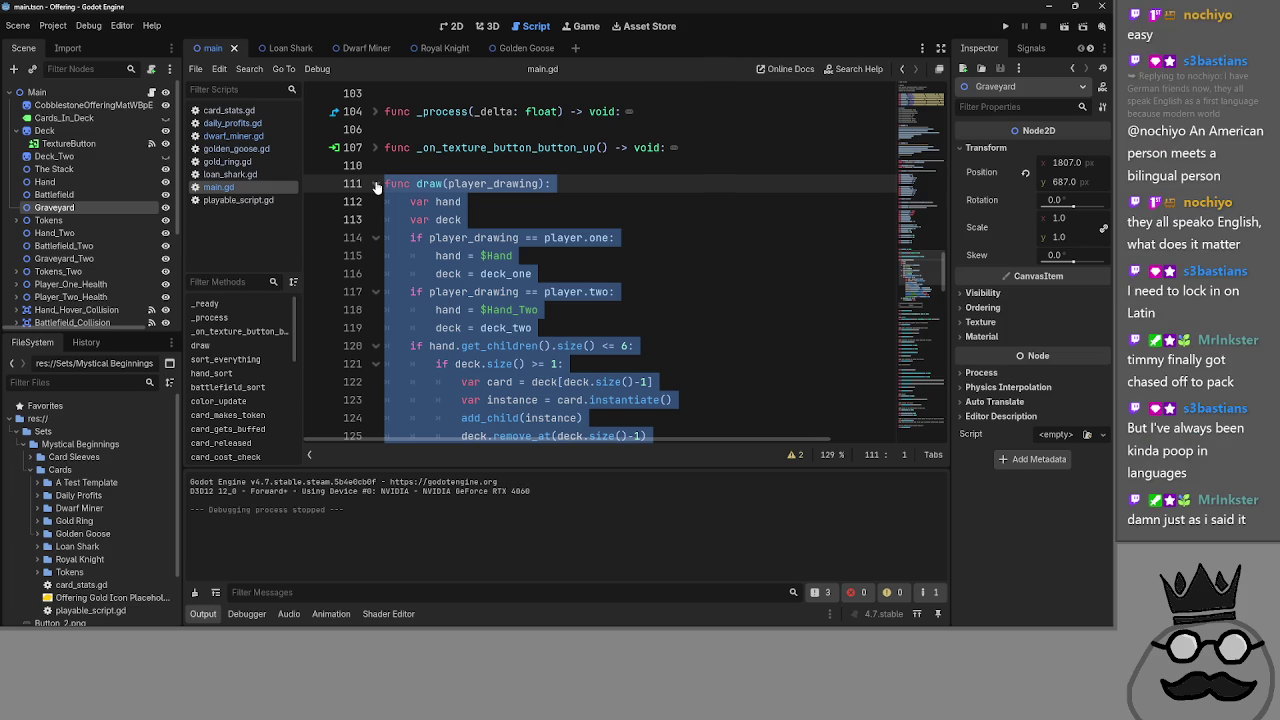
key("alt+Tab")
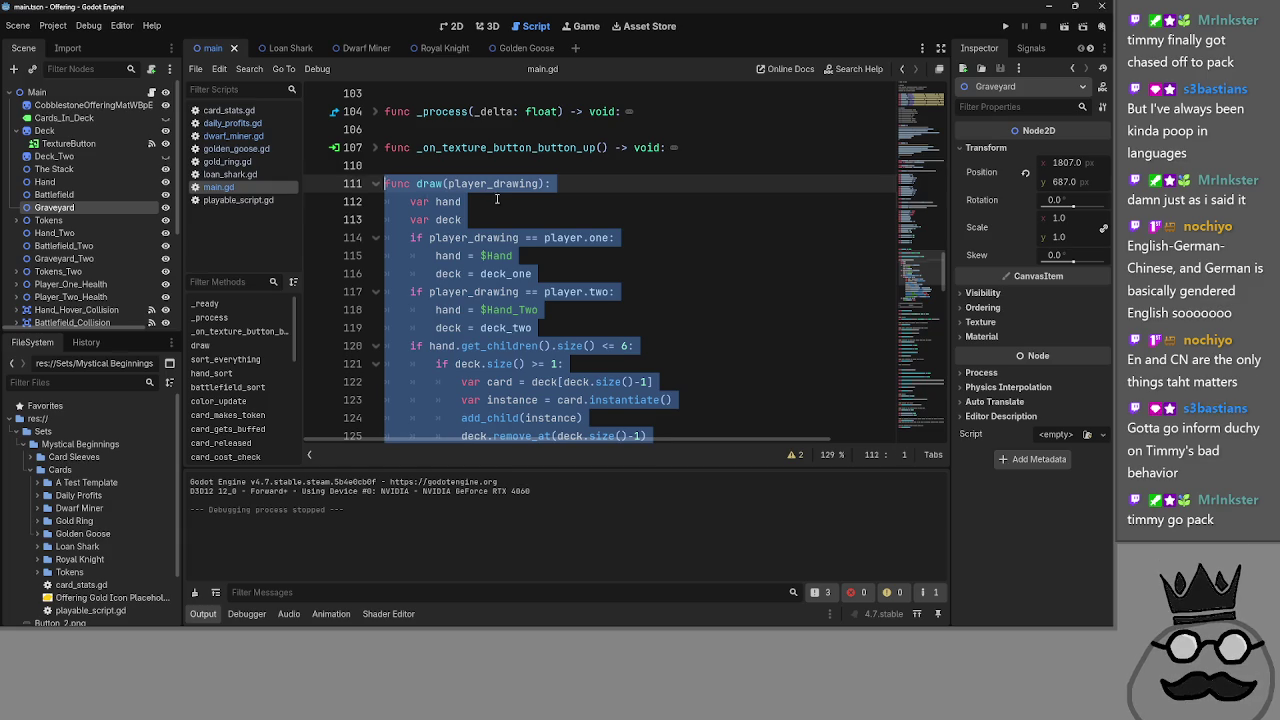
- Add a blank line after player one's block in draw()
left_click(540, 201)
left_click(563, 273)
key("Return")
scroll(567, 264, "down", 1)
left_click(586, 292)
key("Return")
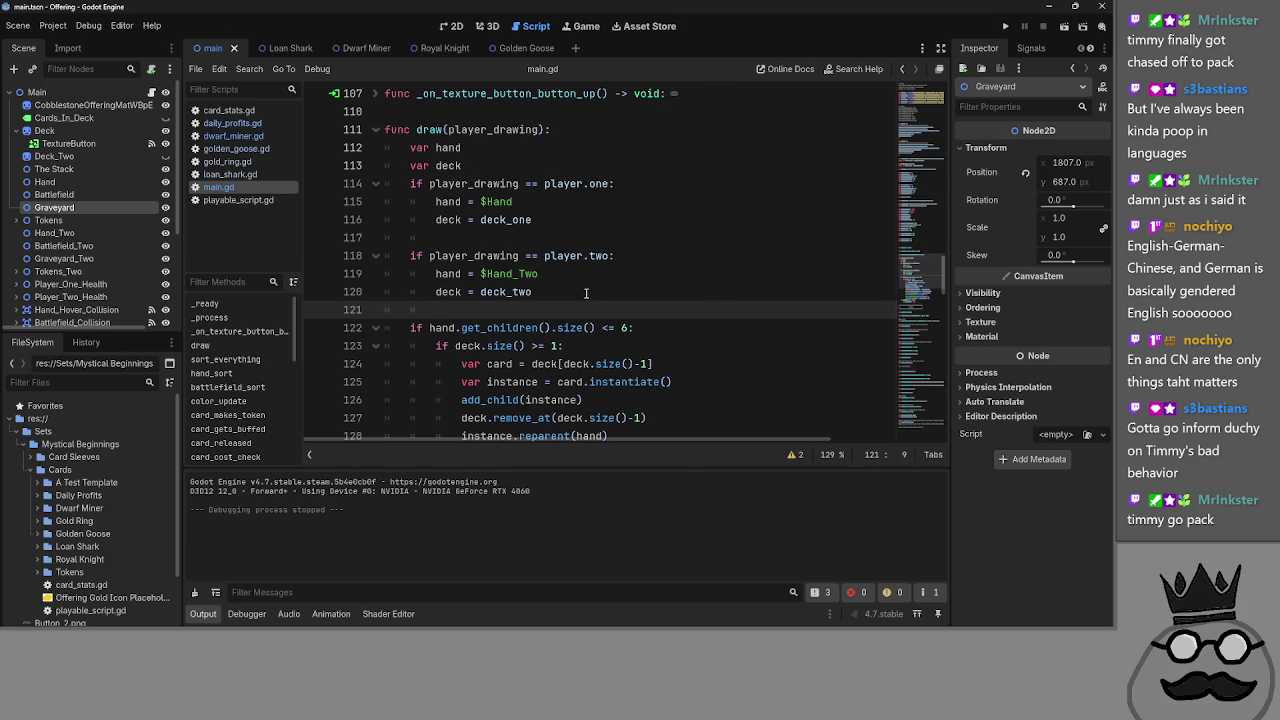
scroll(585, 292, "up", 3)
scroll(580, 285, "down", 3)
key("BackSpace")
key("BackSpace")
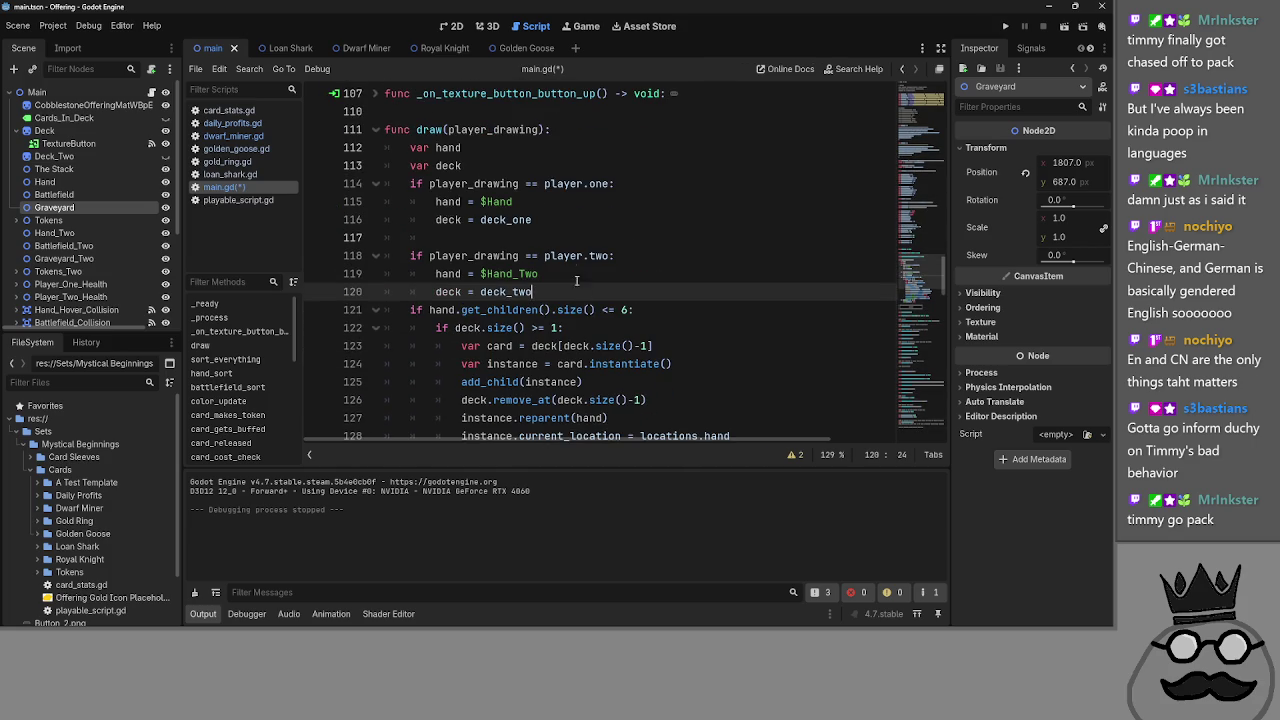
left_click(576, 280)
scroll(580, 290, "up", 15)
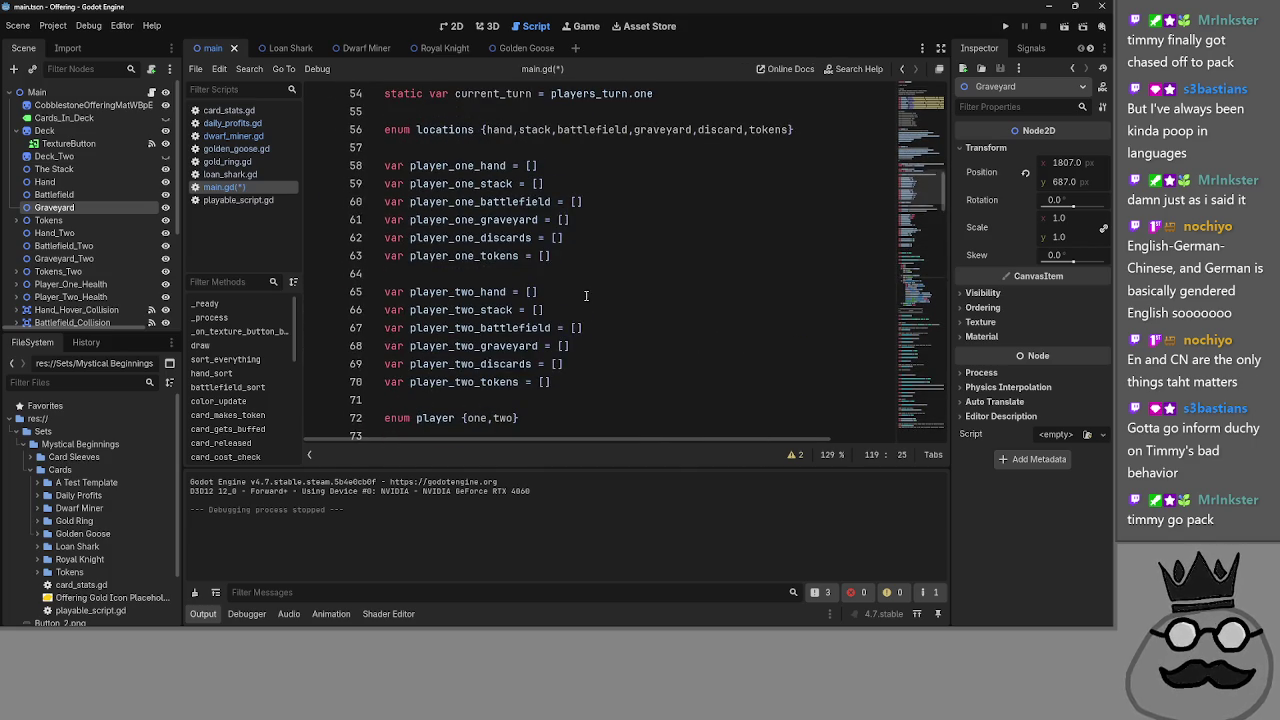
- Cut the Hand node from the scene and run the game
right_click(82, 186)
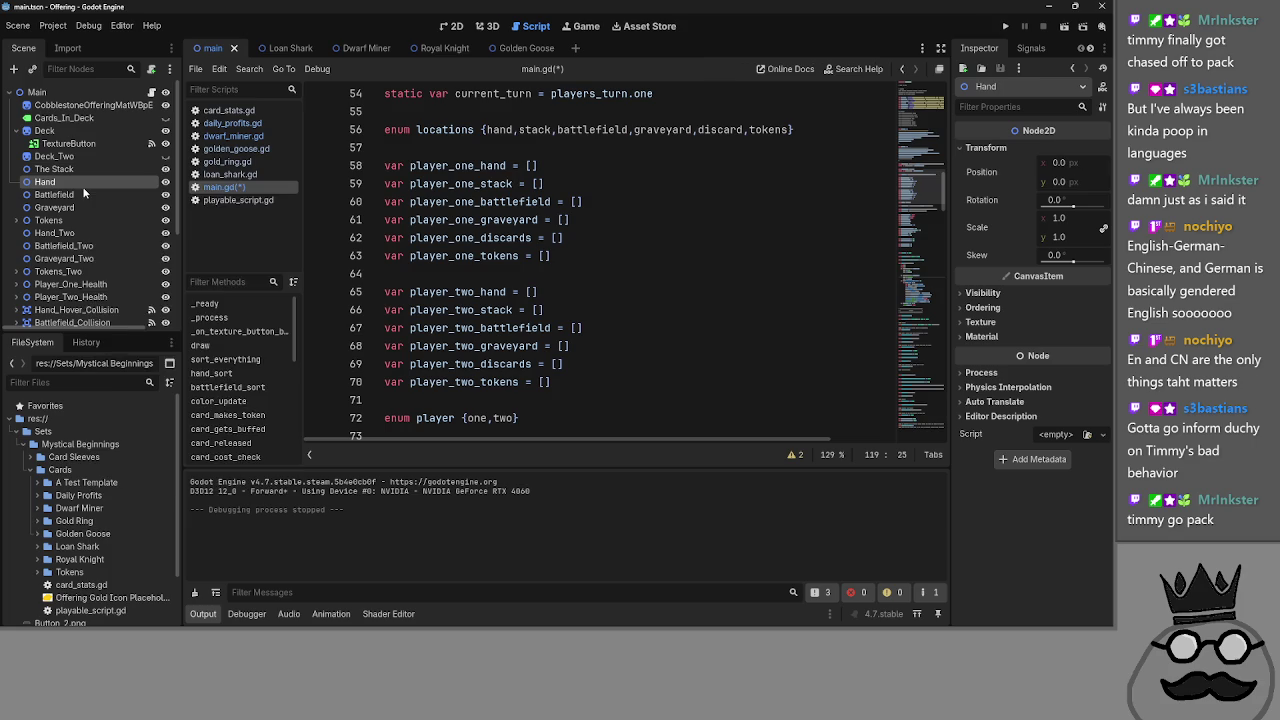
left_click(200, 245)
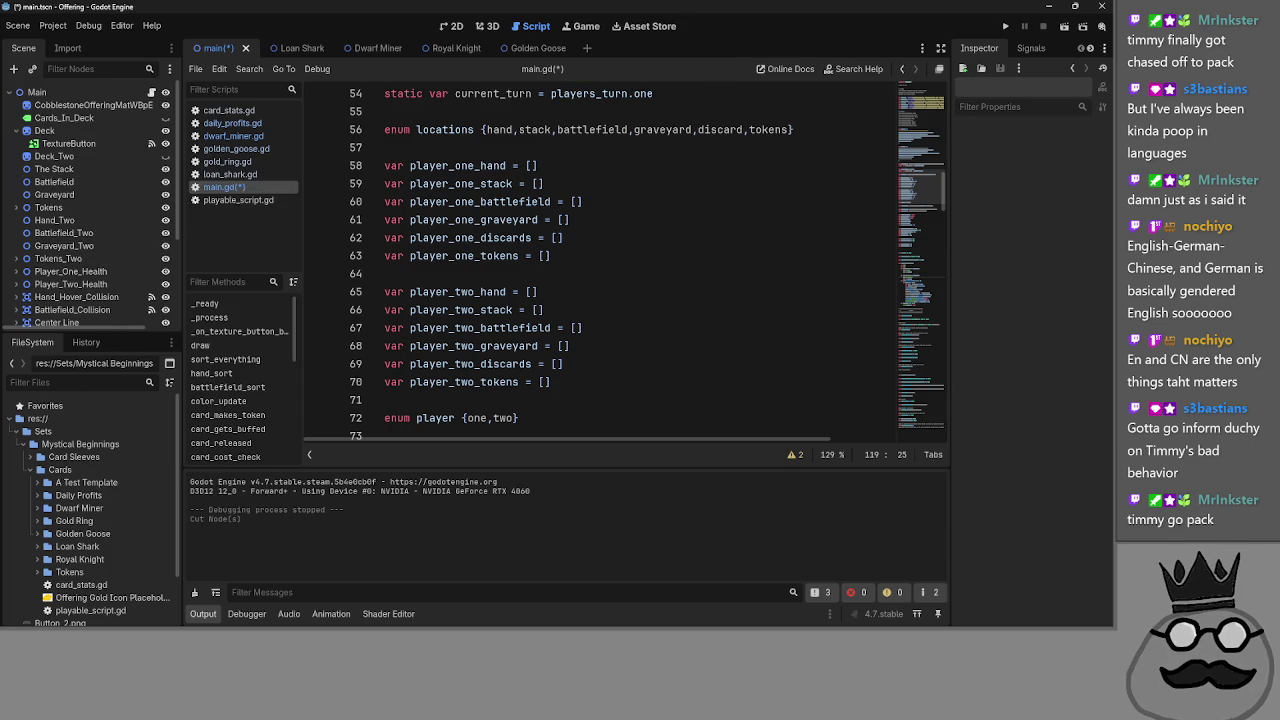
left_click(1007, 27)
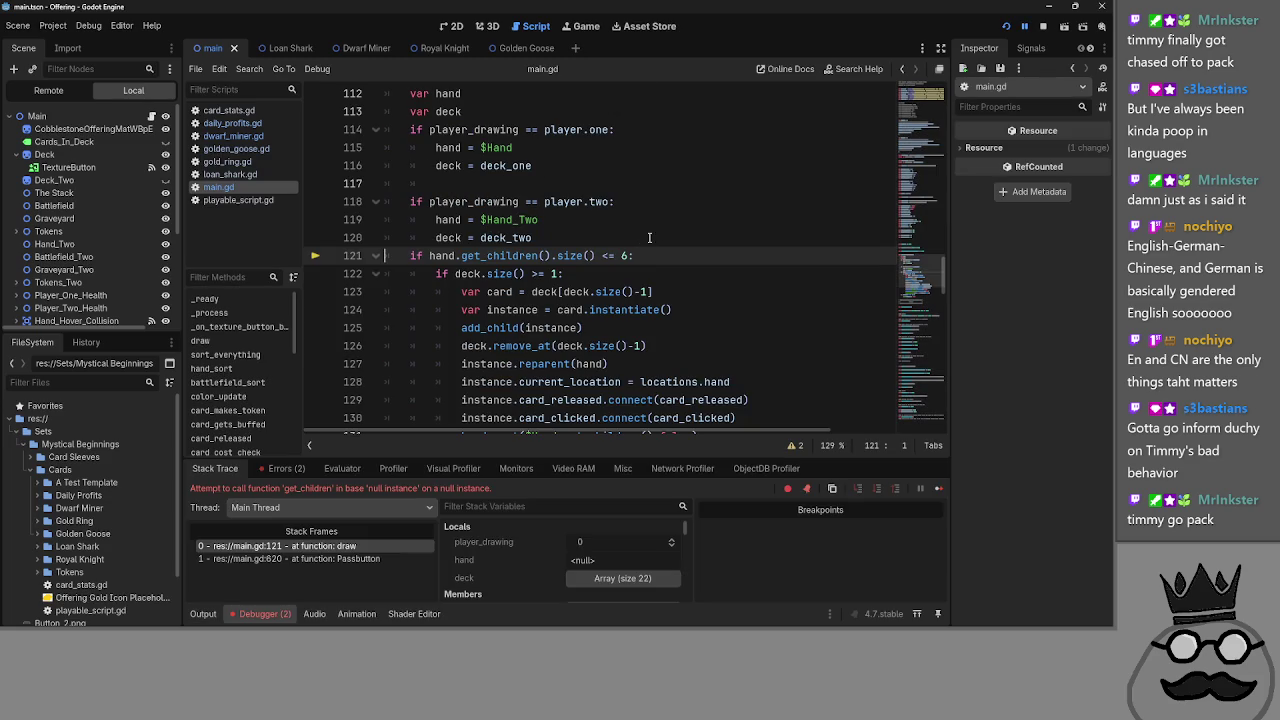
- Add a blank line after player two's block, then undo and redo the Hand node cut
left_click(620, 232)
key("Return")
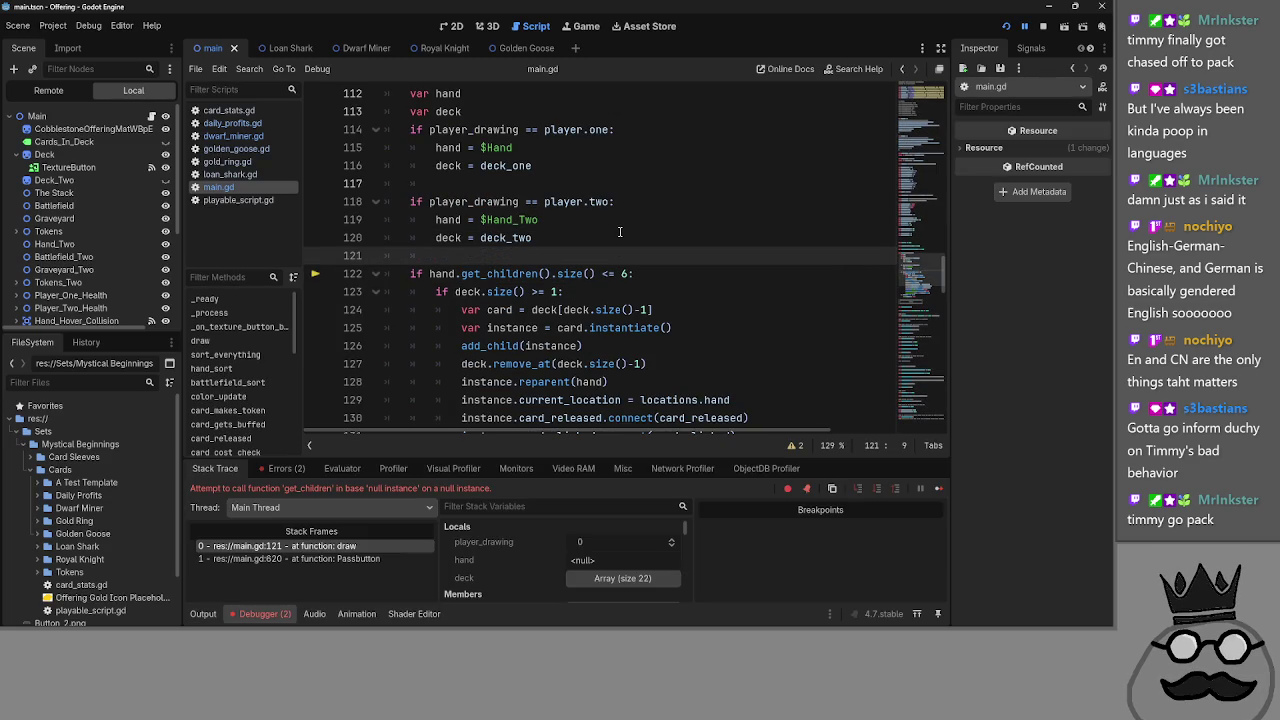
left_click(105, 206)
key("ctrl+z")
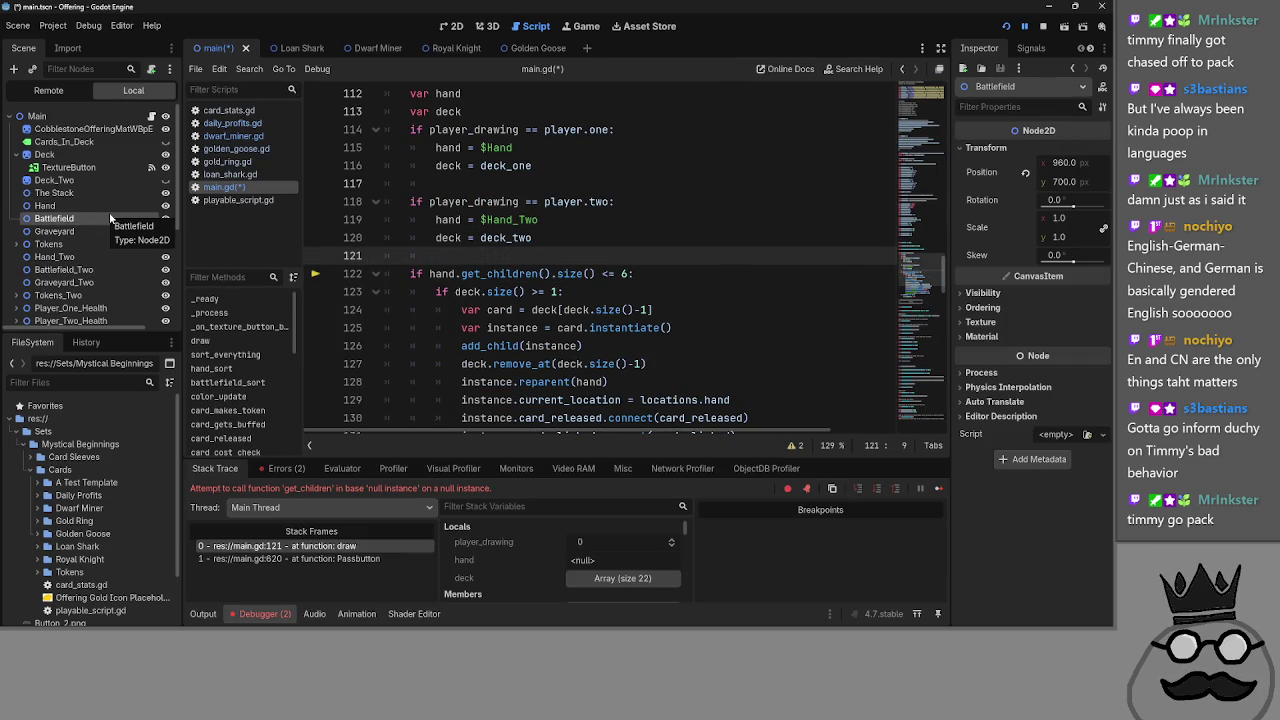
key("ctrl+shift+z")
- Delete the extra blank lines added in draw()
left_click(630, 201)
left_click(637, 251)
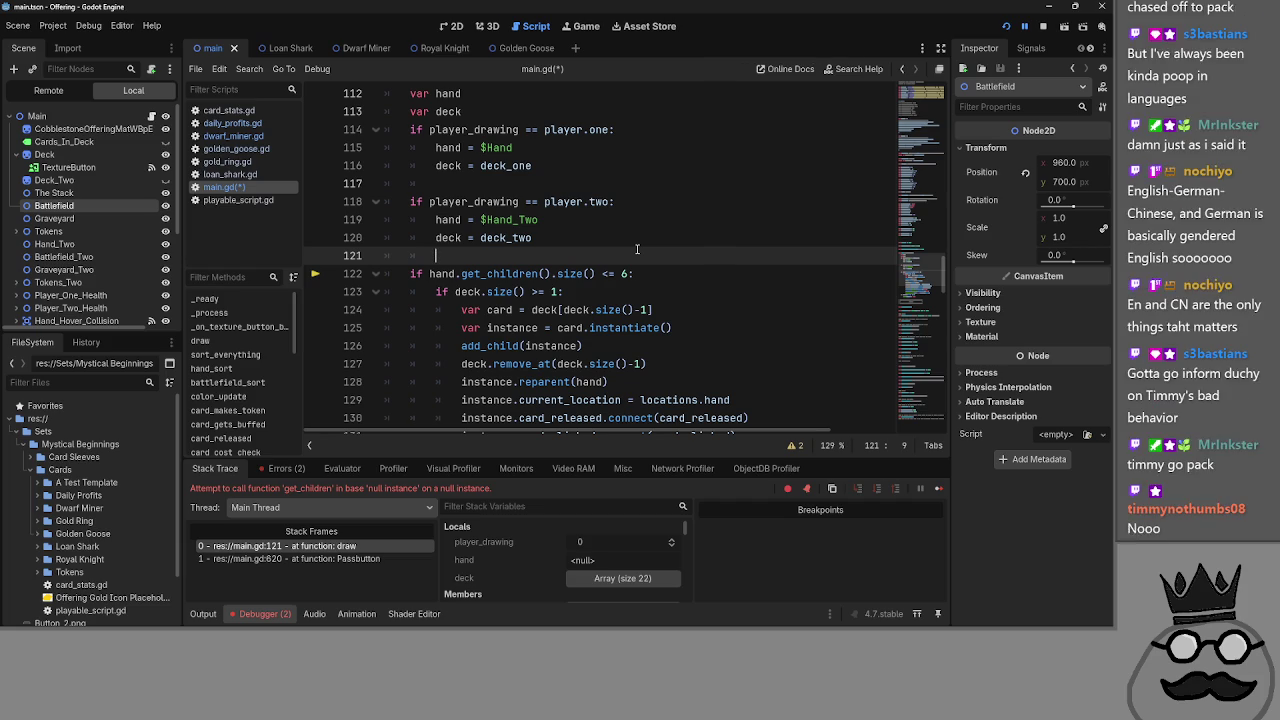
key("BackSpace")
key("BackSpace")
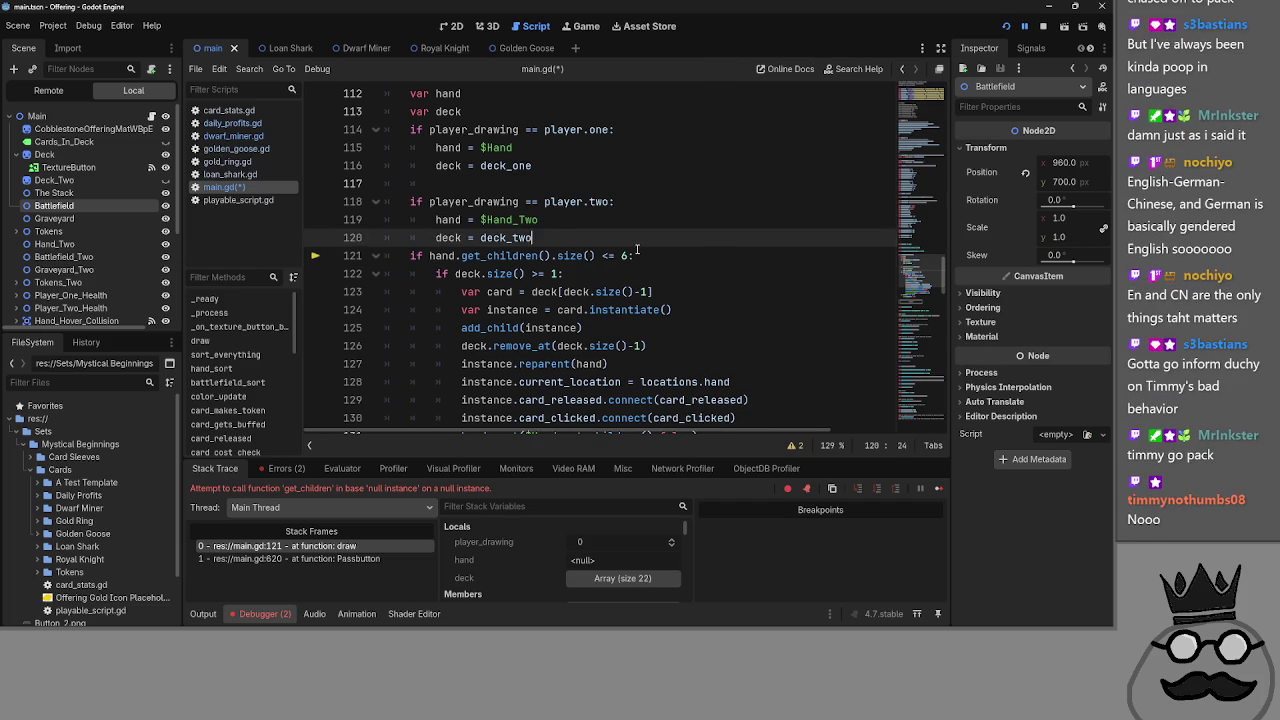
key("Up")
key("Up")
key("Up")
key("BackSpace")
key("BackSpace")
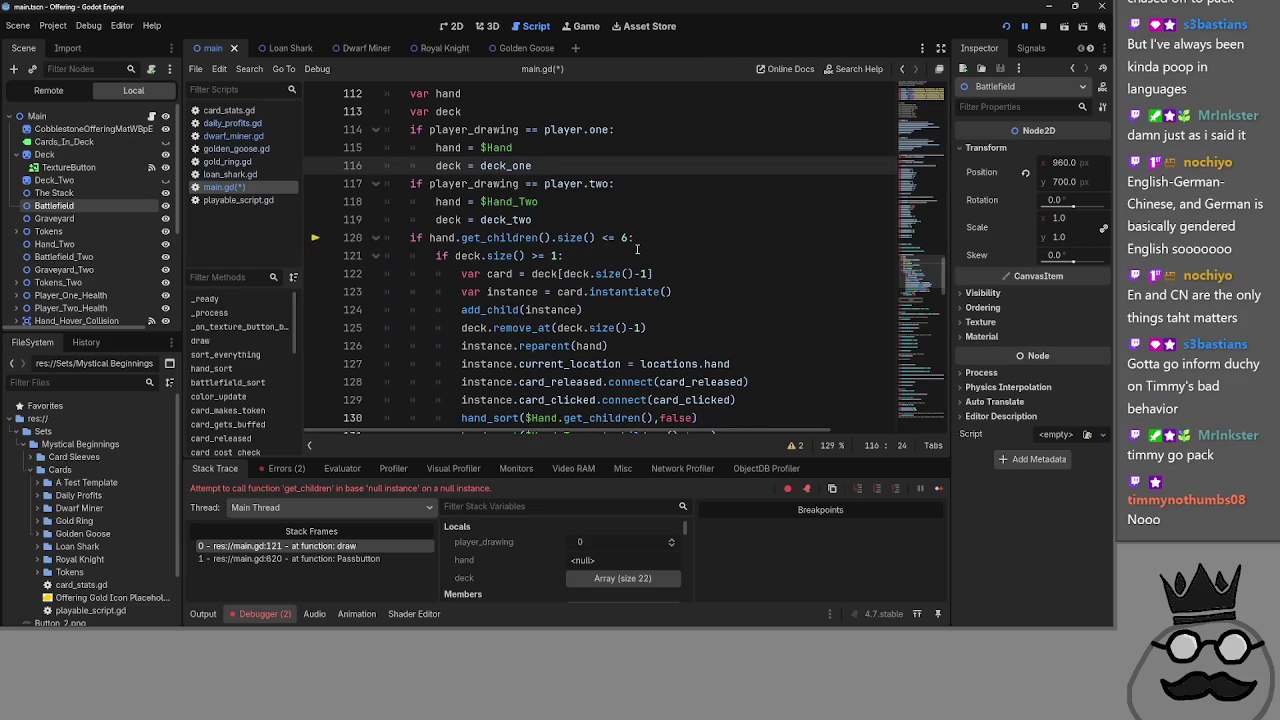
key("Return")
key("BackSpace")
- Move the Hand node back above Battlefield, save main.gd, and stop the crashed game
left_click_drag(60, 244, 101, 205)
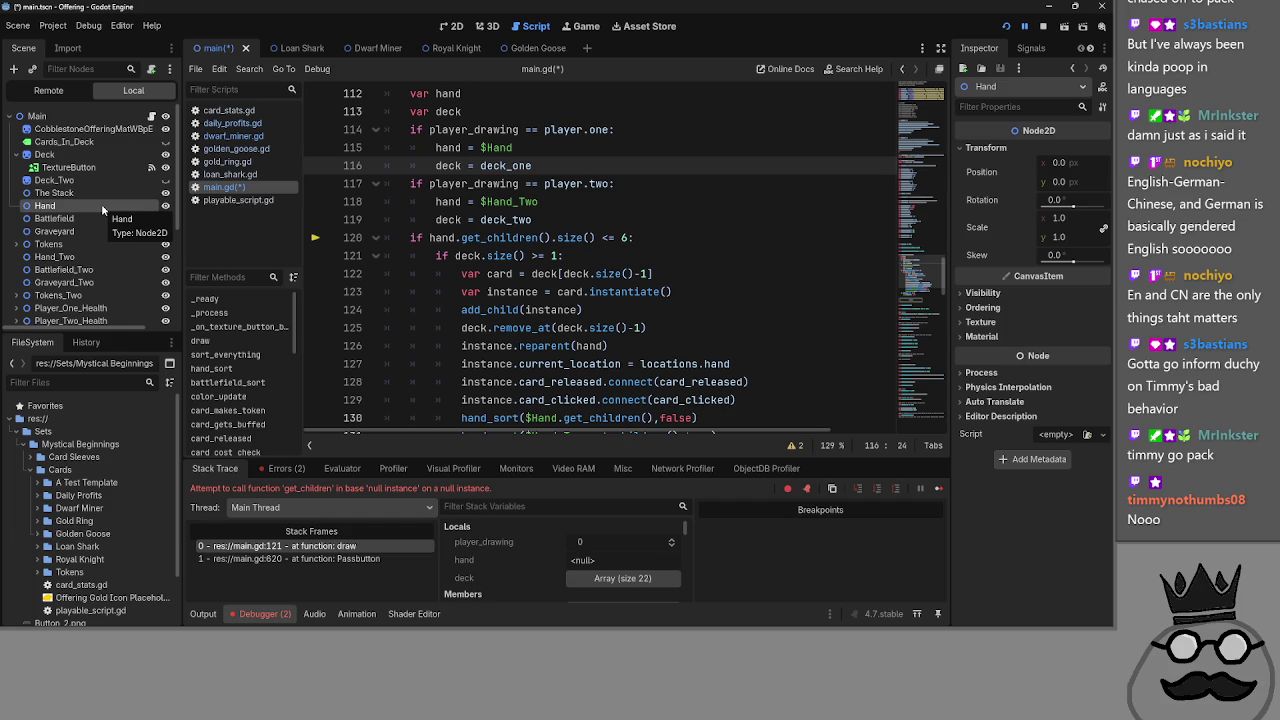
left_click(680, 219)
key("ctrl+s")
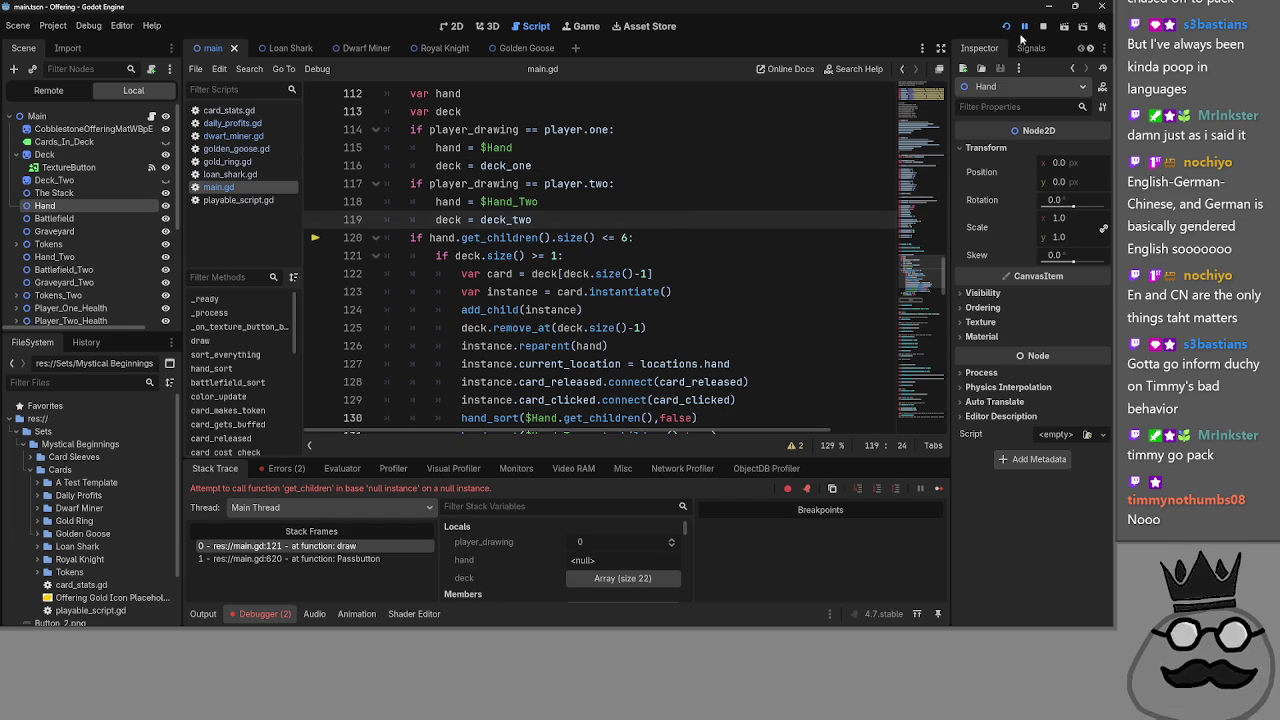
left_click(1043, 26)
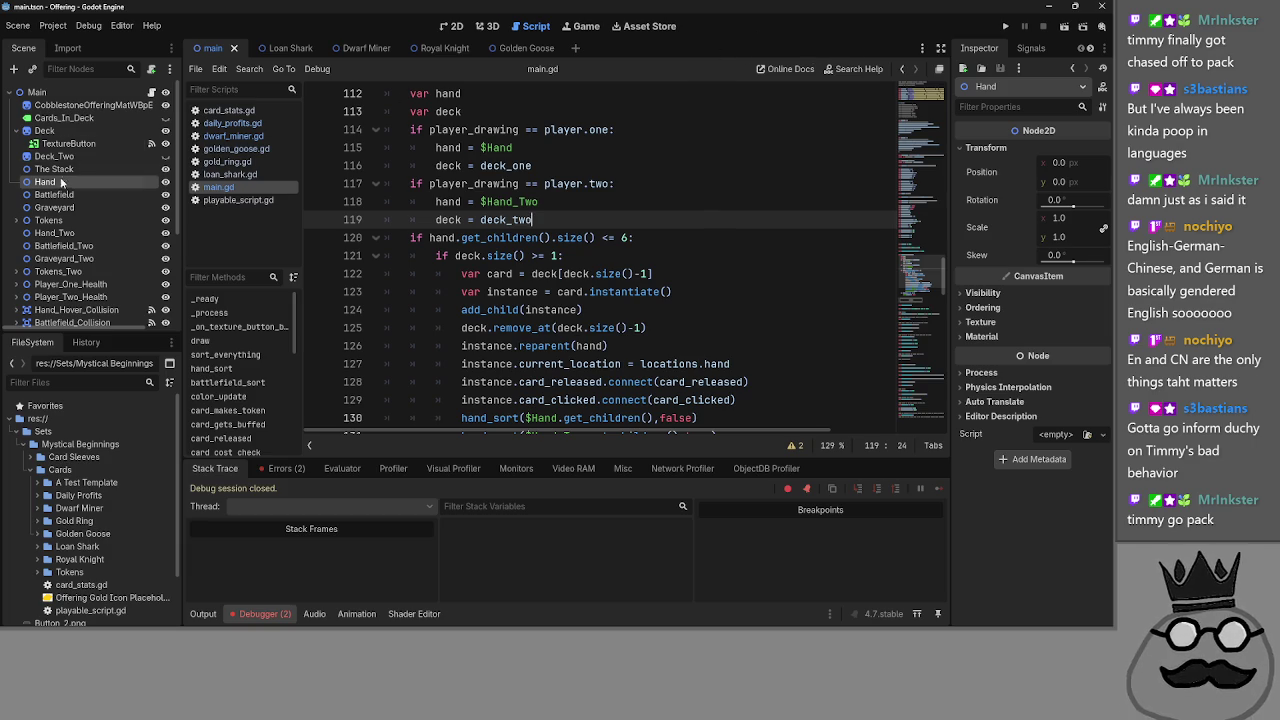
left_click(48, 220)
left_click(8, 272)
left_click(8, 272)
left_click(14, 272)
mouse_move(9, 273)
left_mouse_down()
mouse_move(38, 172)
mouse_move(58, 272)
left_mouse_up()
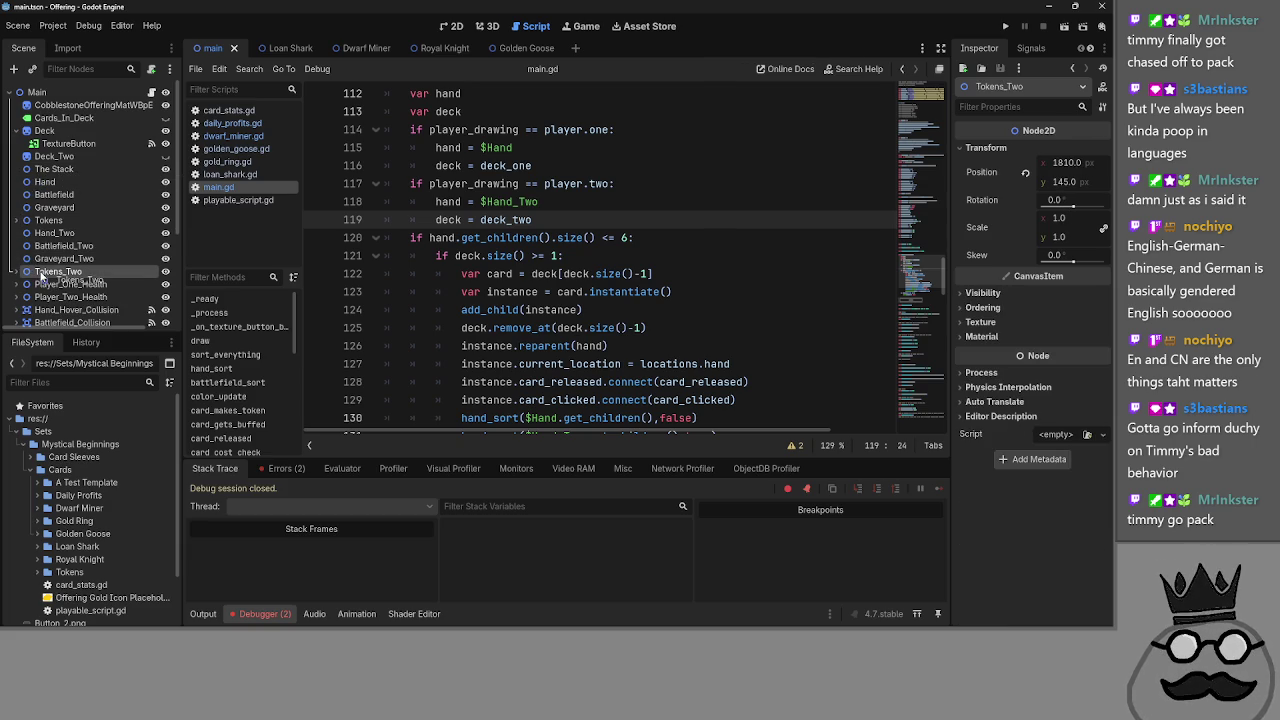
key("Escape")
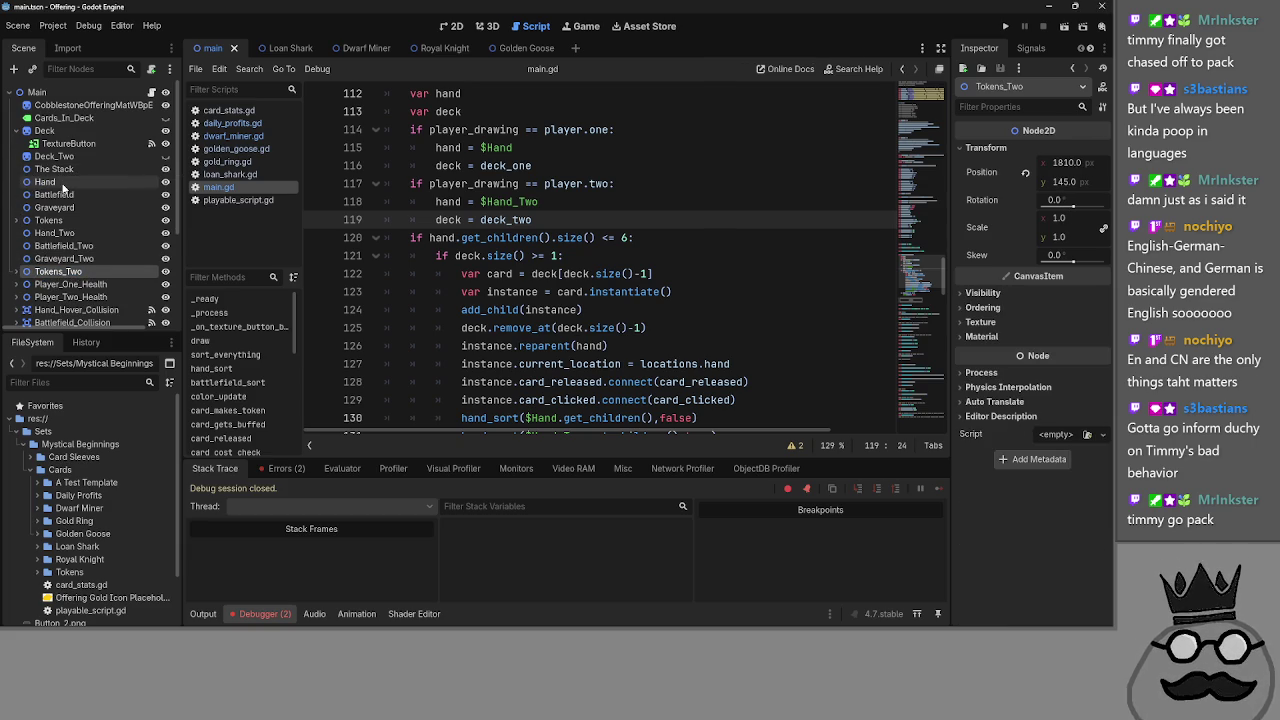
scroll(63, 215, "down", 5)
scroll(63, 215, "up", 3)
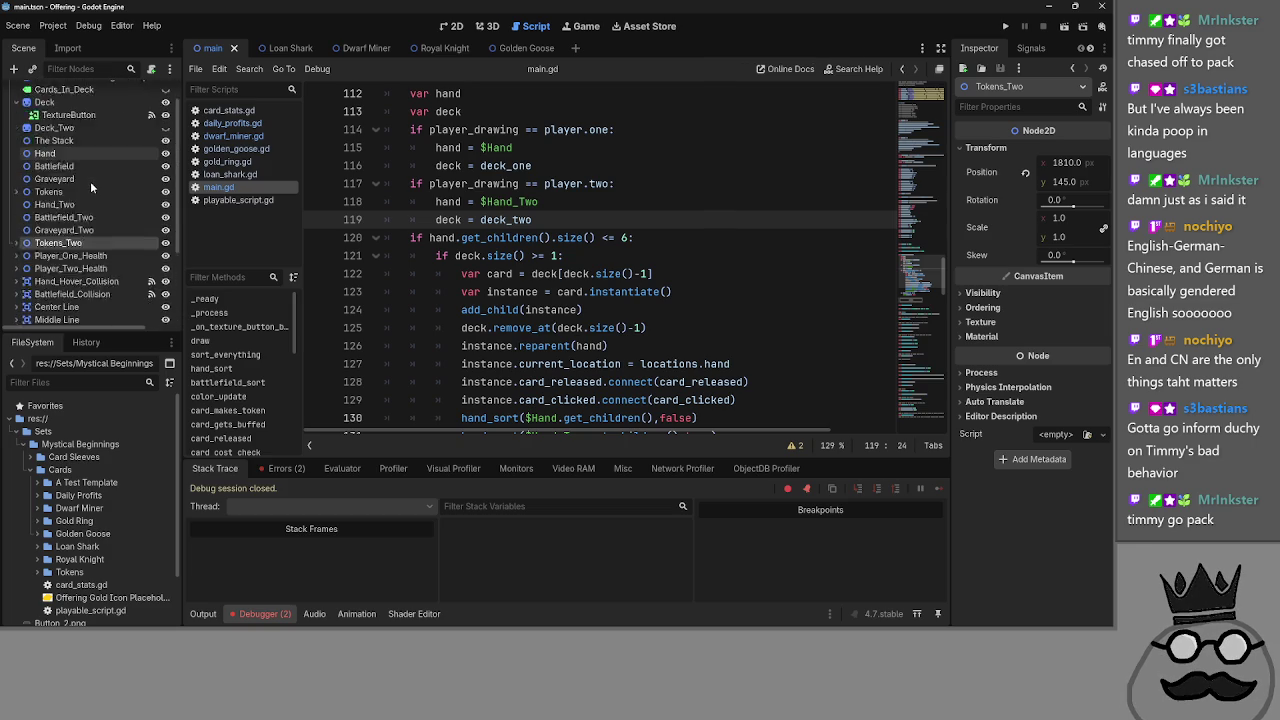
scroll(141, 181, "up", 3)
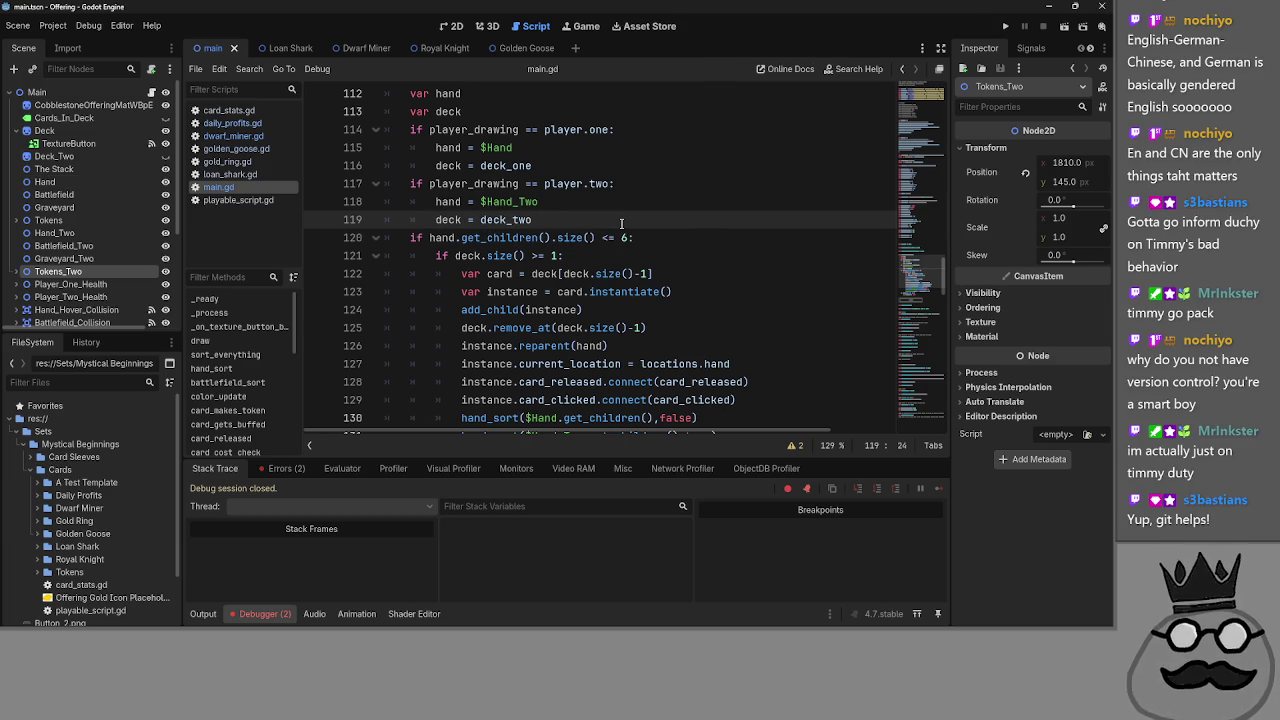
scroll(621, 223, "down", 3)
mouse_move(400, 327)
left_mouse_down()
mouse_move(521, 247)
mouse_move(420, 212)
mouse_move(390, 291)
left_mouse_up()
left_click(385, 280)
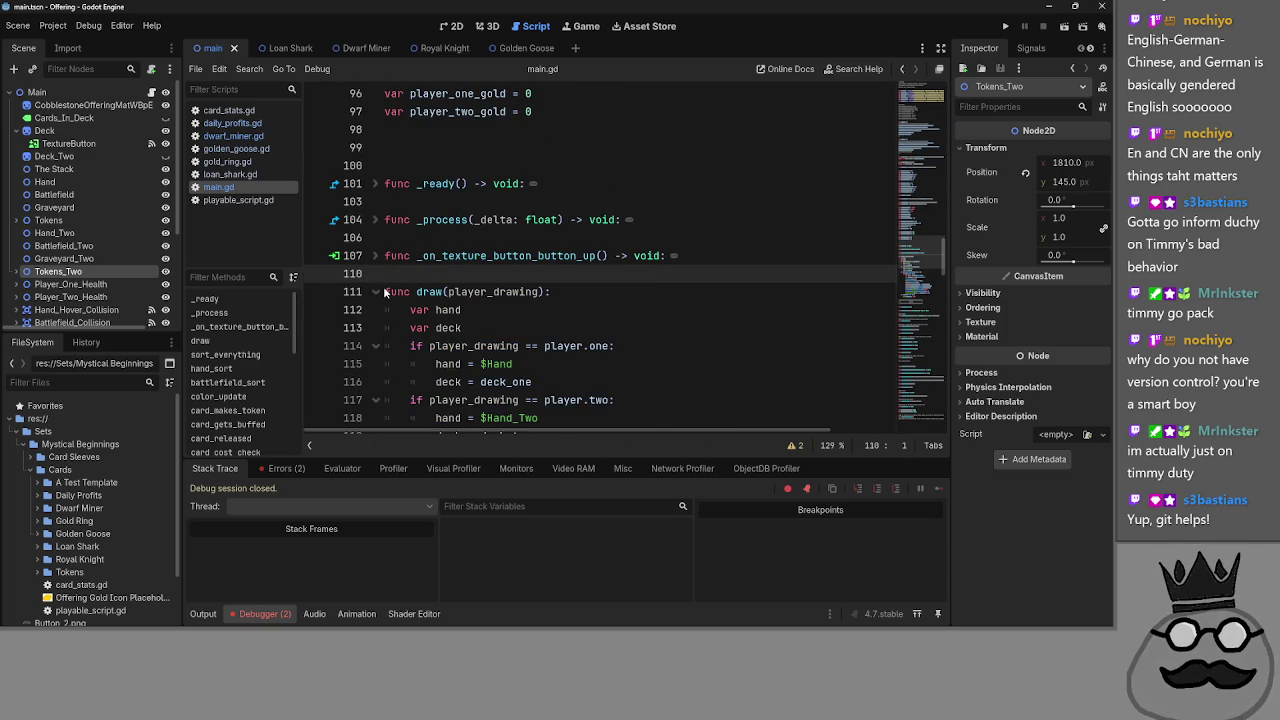
left_click(376, 291)
left_click(376, 291)
scroll(371, 291, "down", 5)
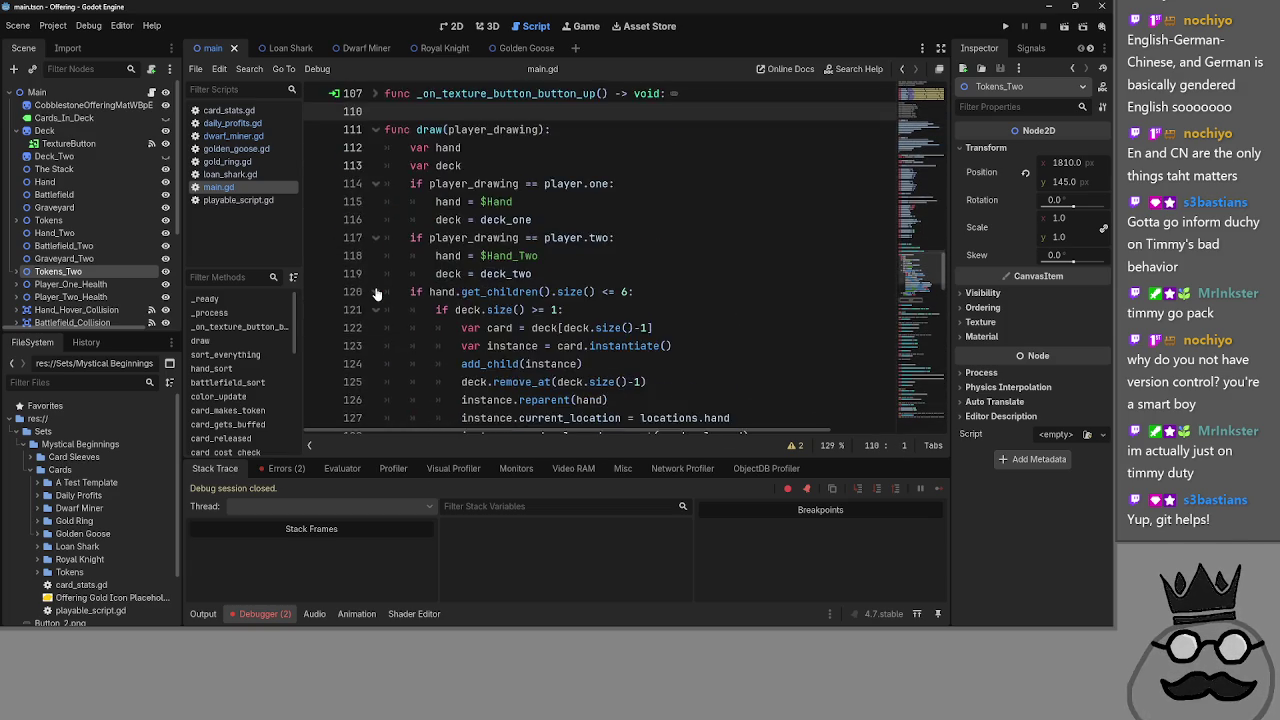
key("alt+Tab")
key("alt+Tab")
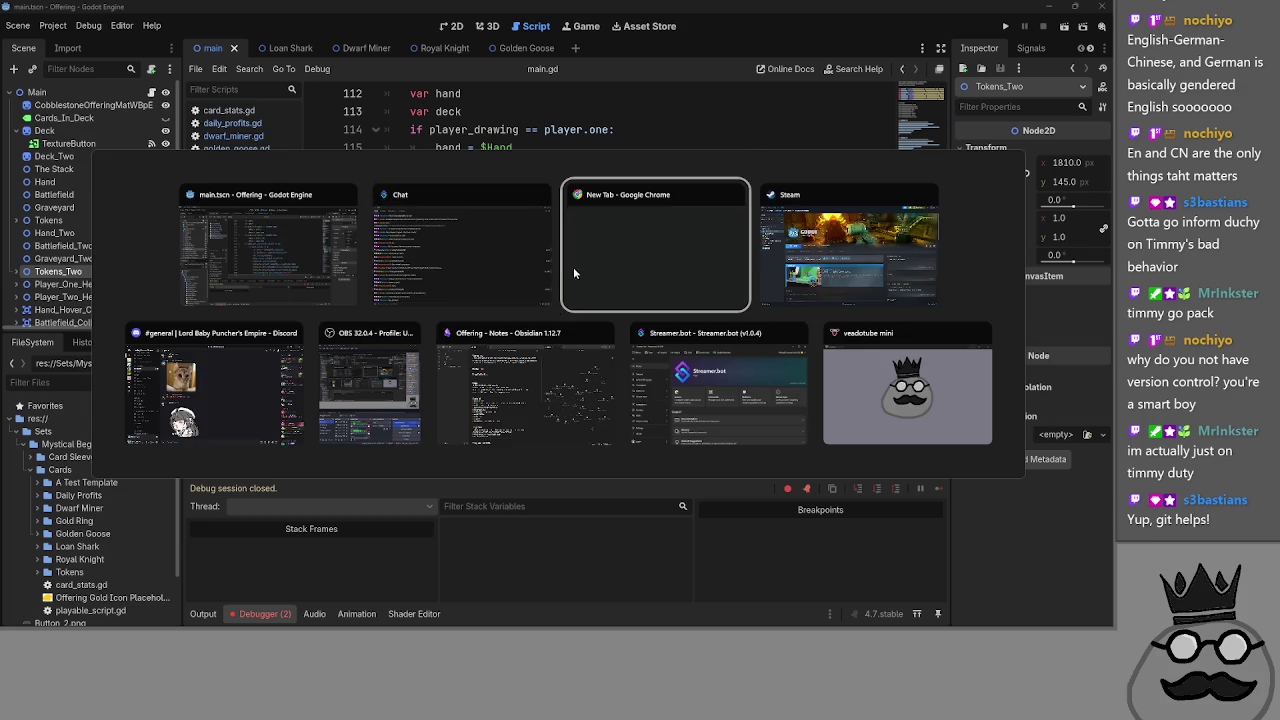
key("Escape")
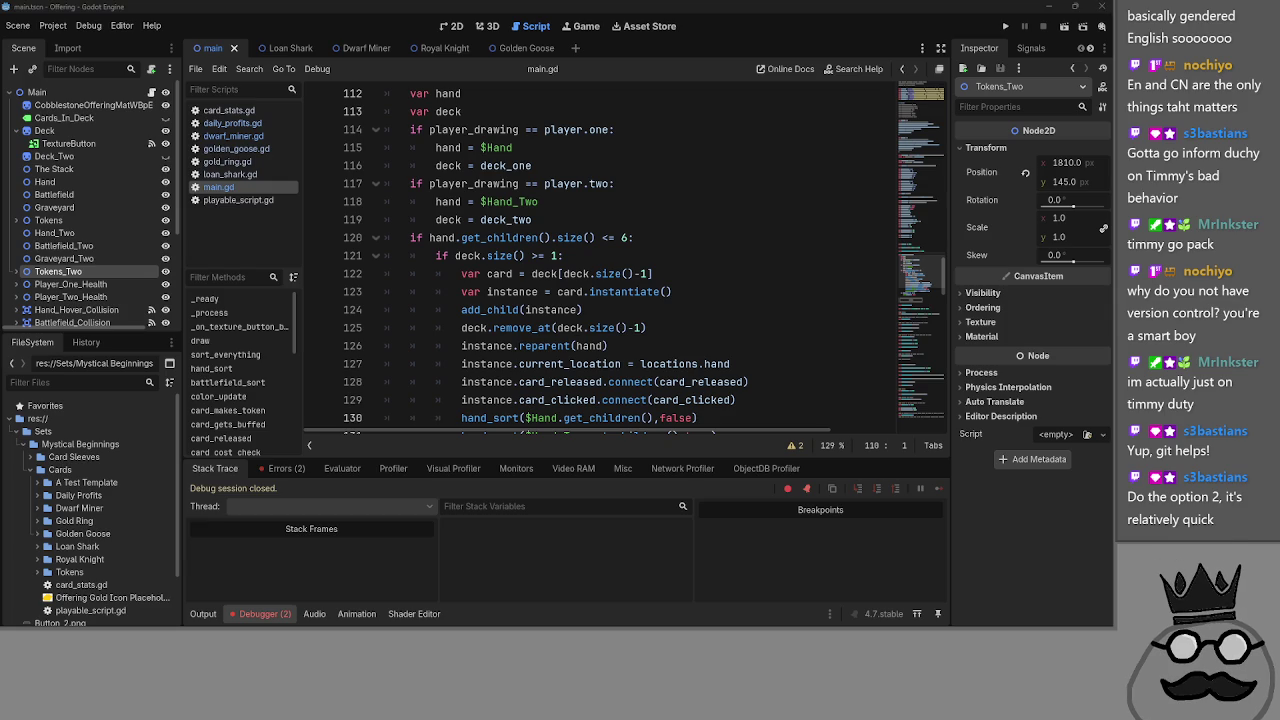
left_click(798, 237)
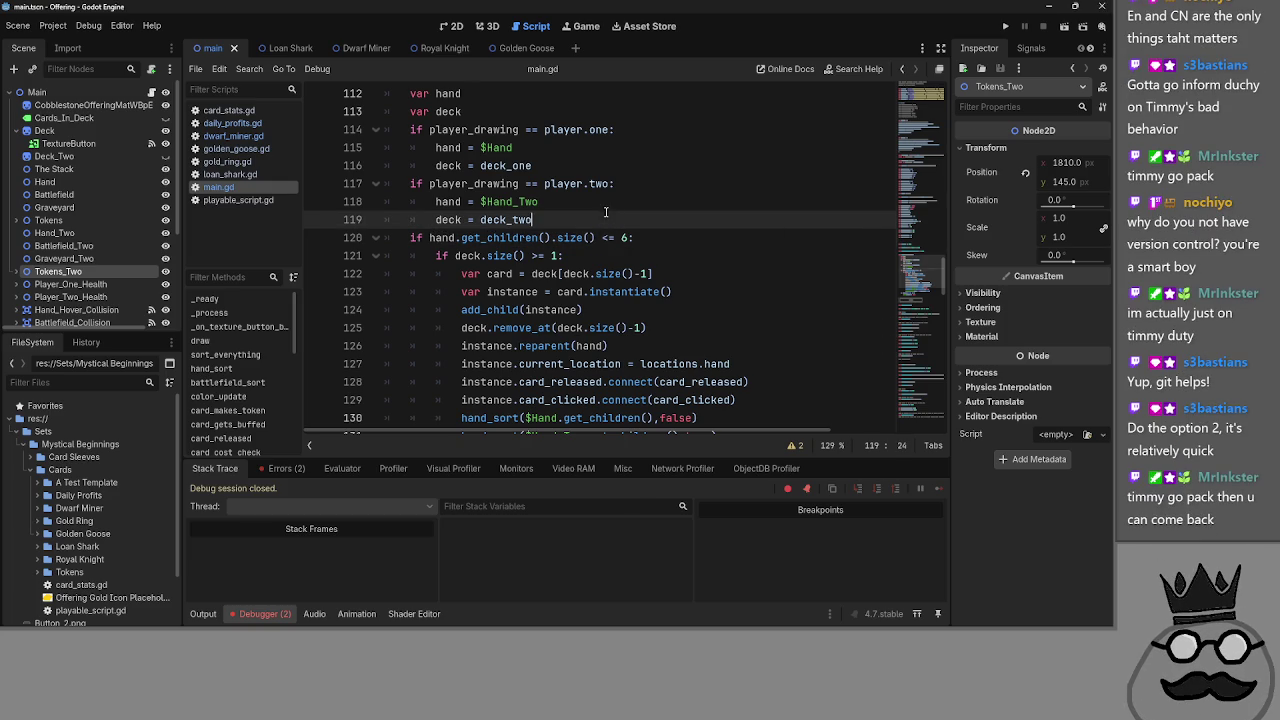
- Select and delete the draw() function, then undo the deletion
scroll(730, 281, "down", 4)
mouse_move(730, 281)
left_mouse_down()
mouse_move(520, 290)
mouse_move(430, 210)
mouse_move(365, 177)
left_mouse_up()
key("Delete")
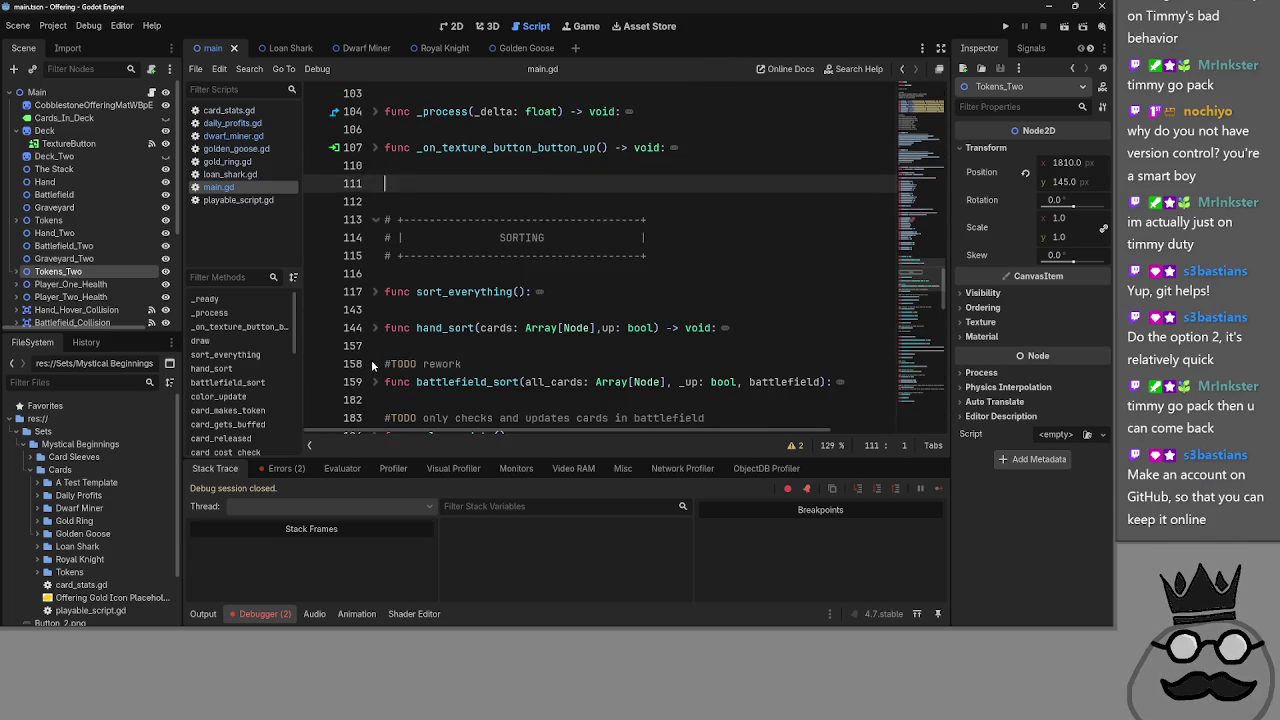
key("ctrl+z")
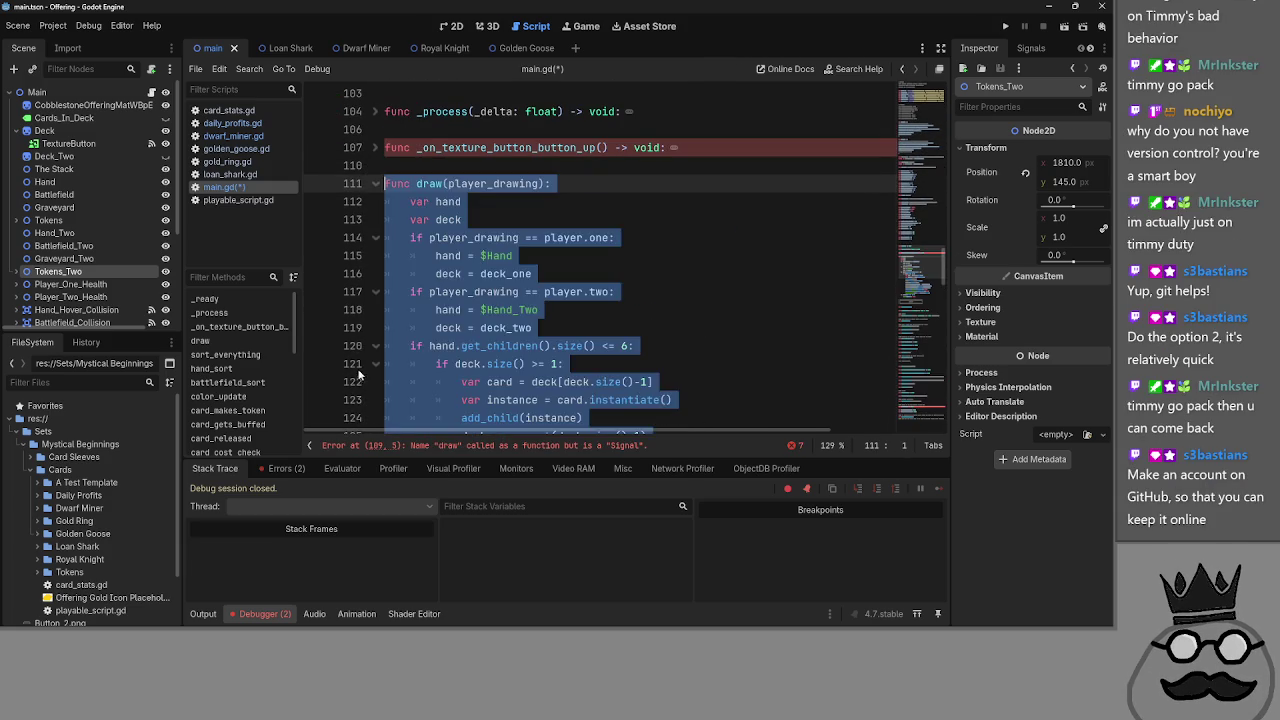
- Select and delete all of main.gd's code, save the script, and put the caret in bot_equips
left_click(539, 256)
key("ctrl+a")
key("Delete")
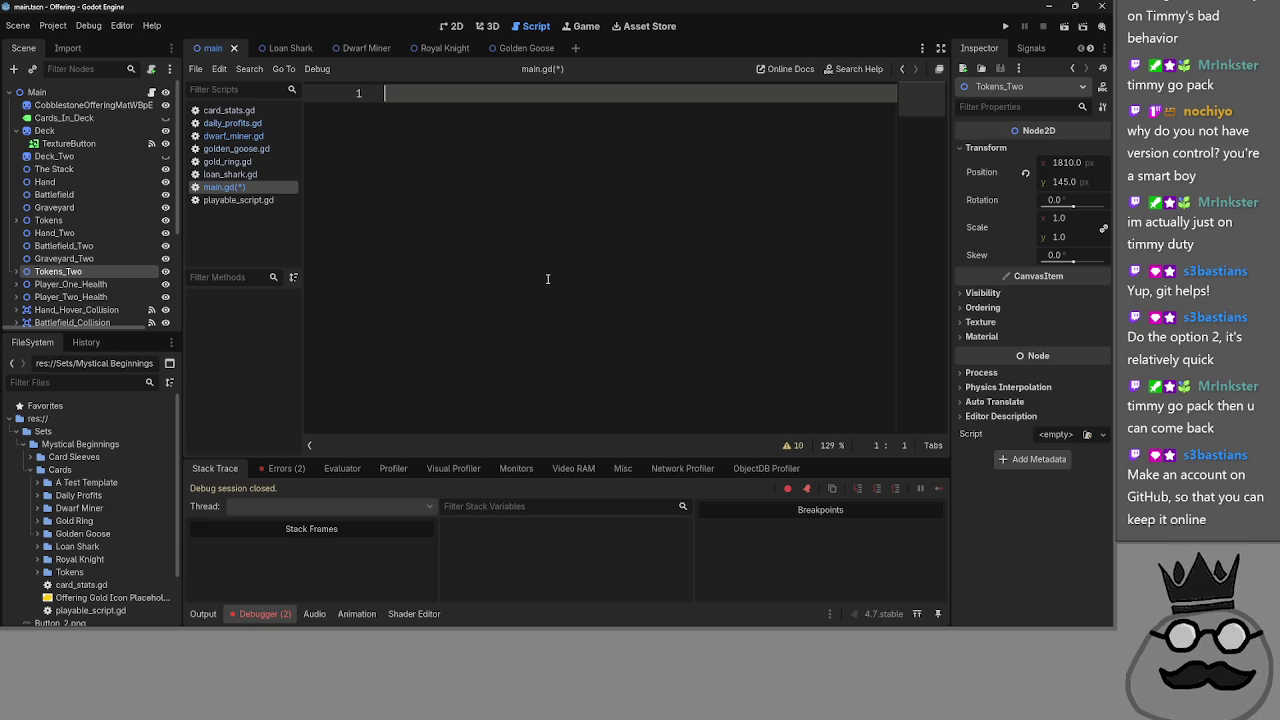
key("ctrl+s")
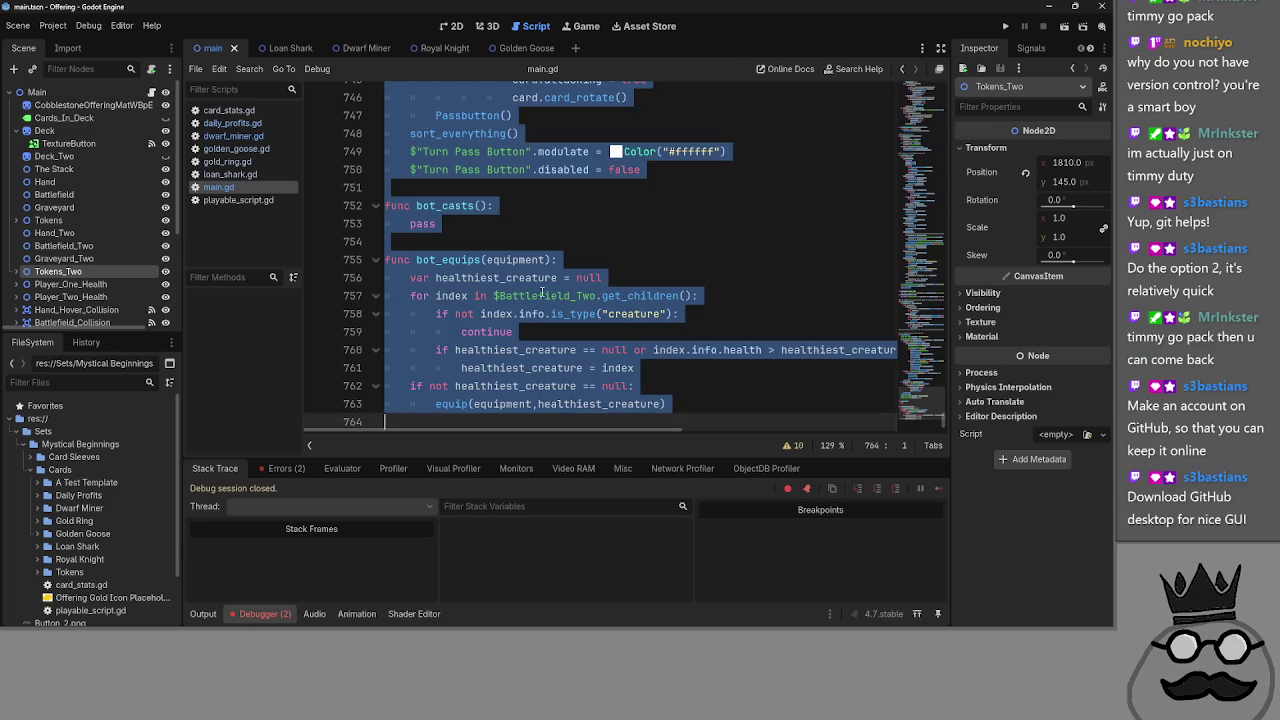
left_click(619, 226)
left_click(638, 252)
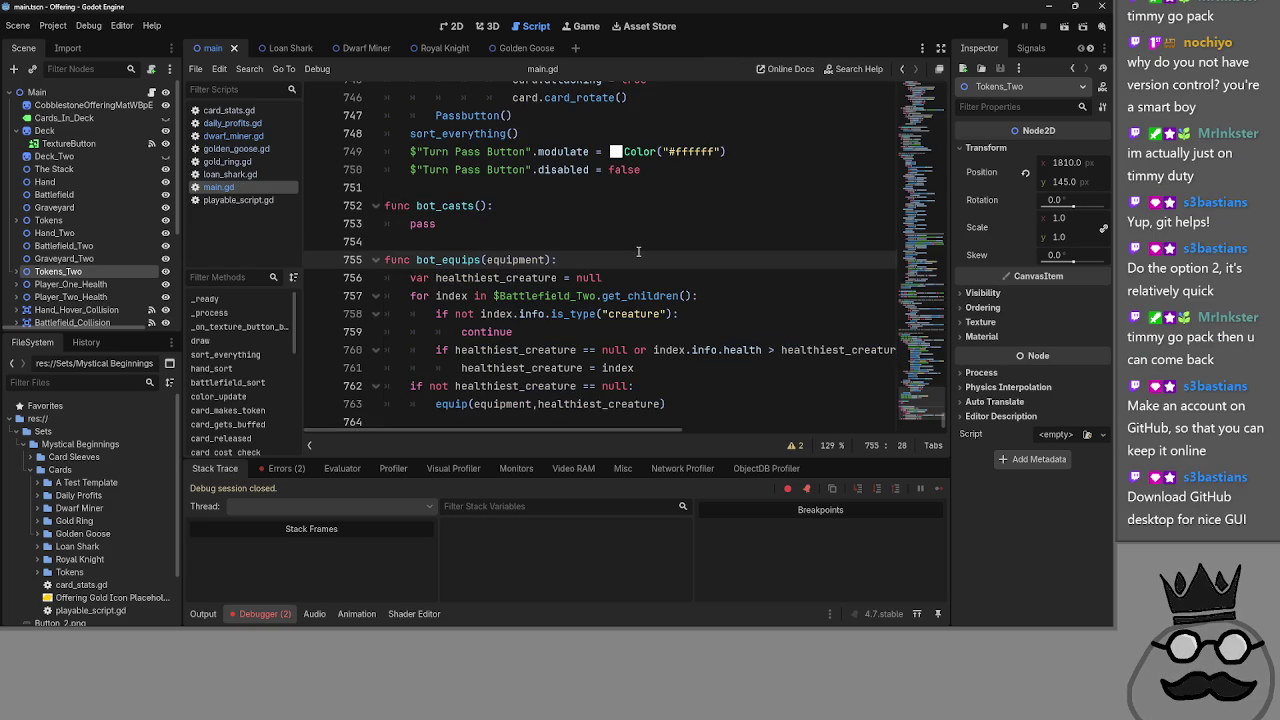
key("alt+Tab")
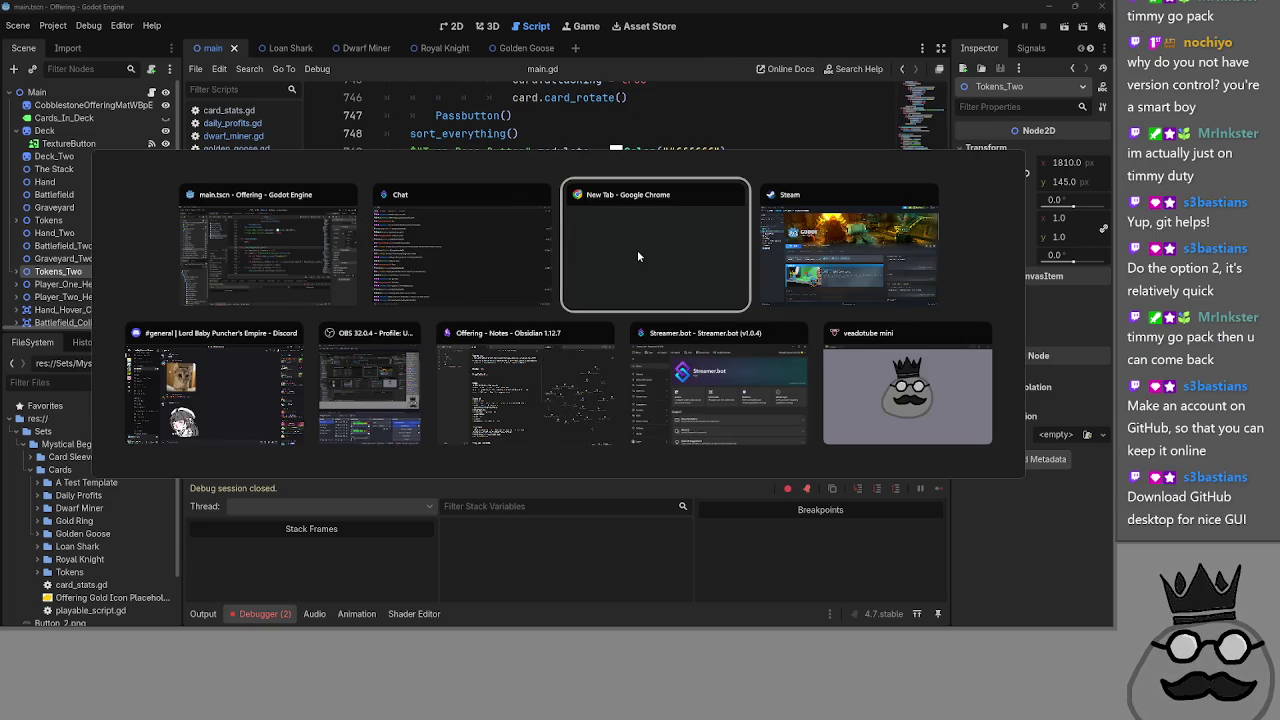
- Cycle through the Alt+Tab window list to the Obsidian window
key("Tab")
key("Tab")
key("Tab")
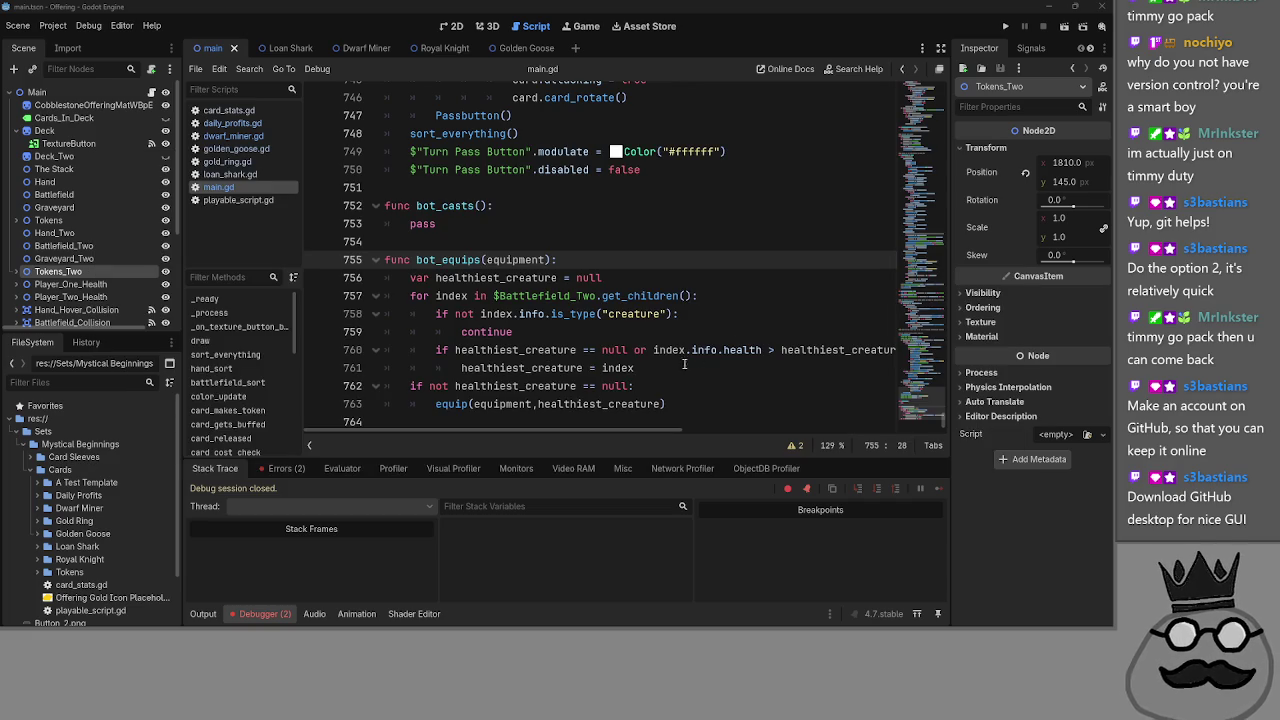
mouse_move(460, 622)
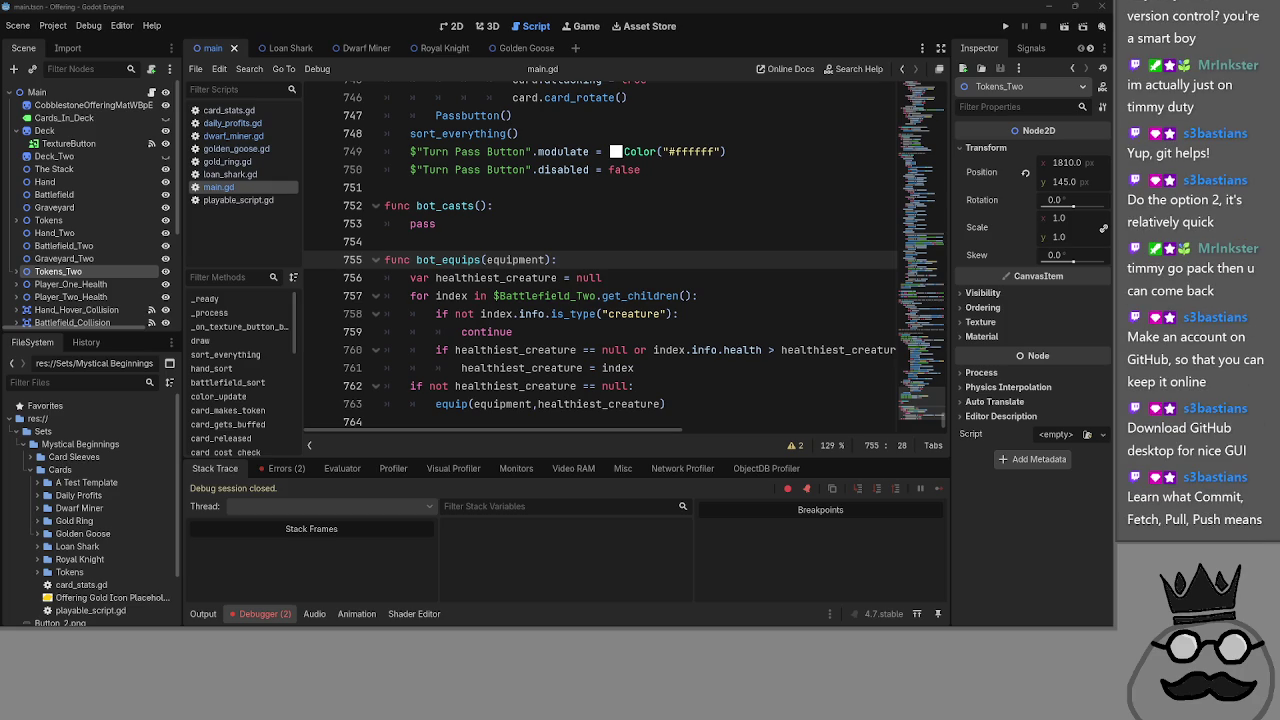
key("alt+Tab")
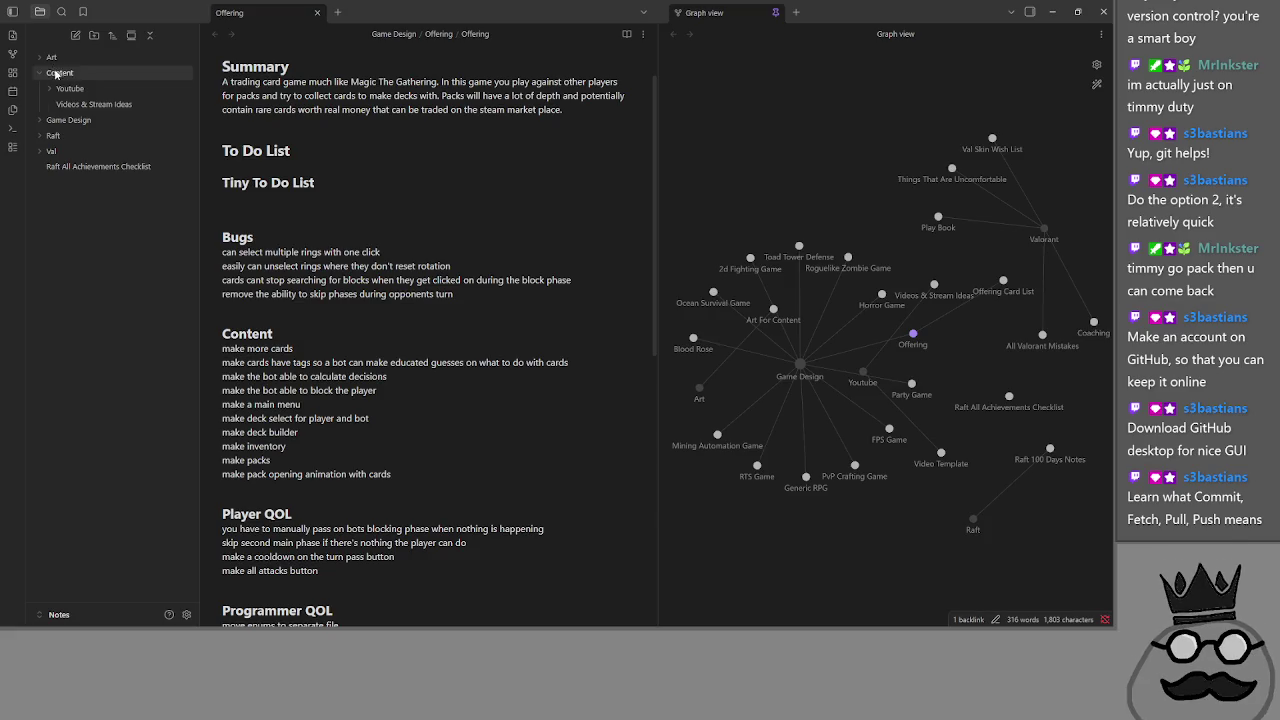
- Open the Videos & Stream Ideas note and unfold its Off Stream Stuff section
left_click(77, 103)
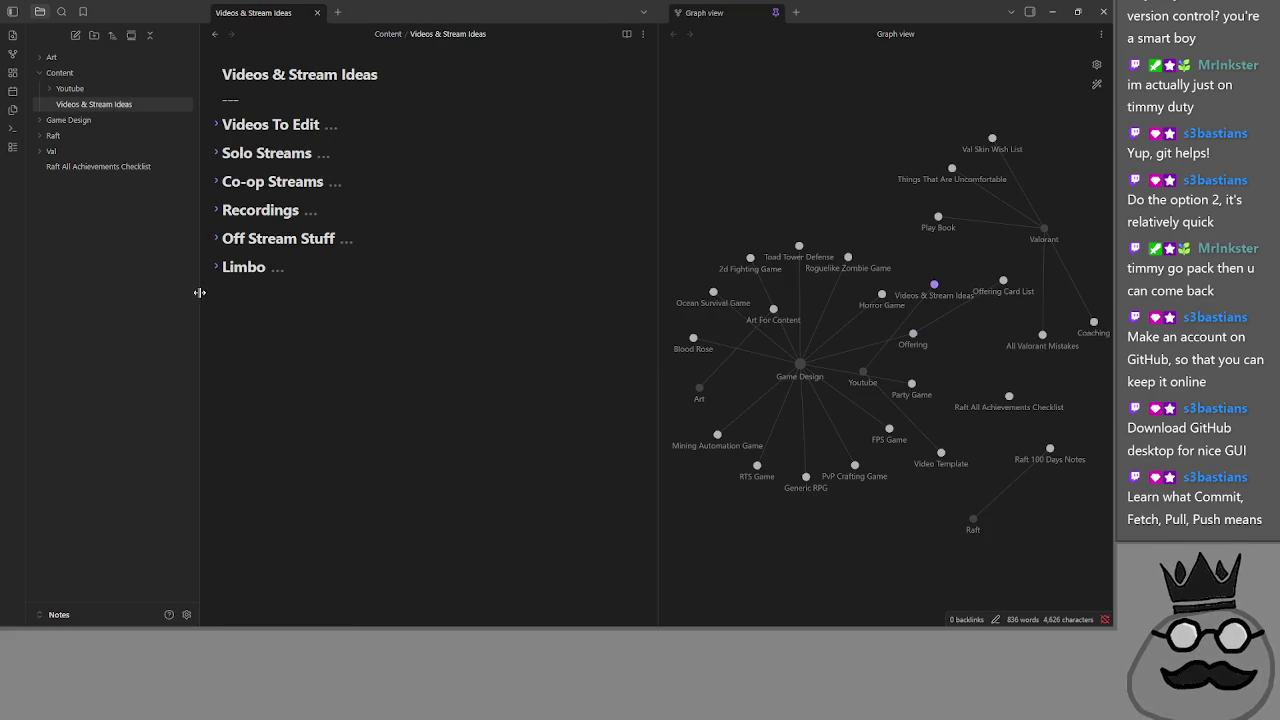
left_click(216, 241)
scroll(240, 250, "down", 2)
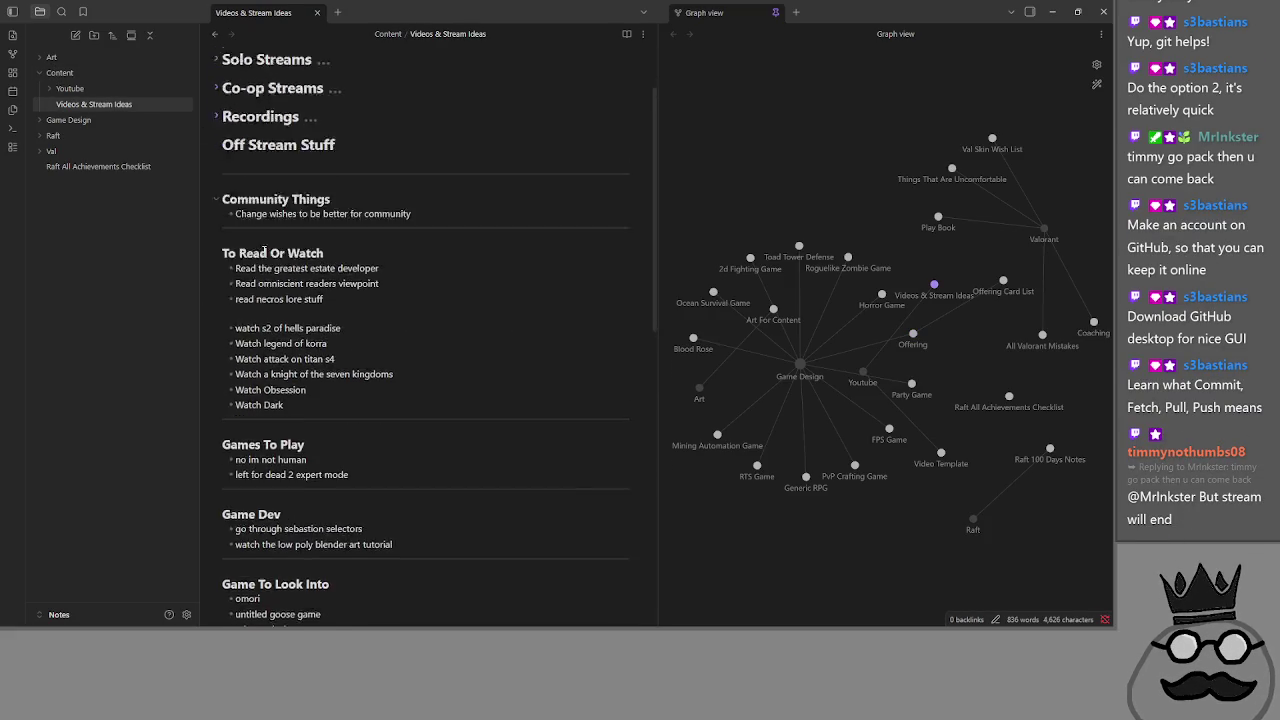
scroll(255, 250, "up", 2)
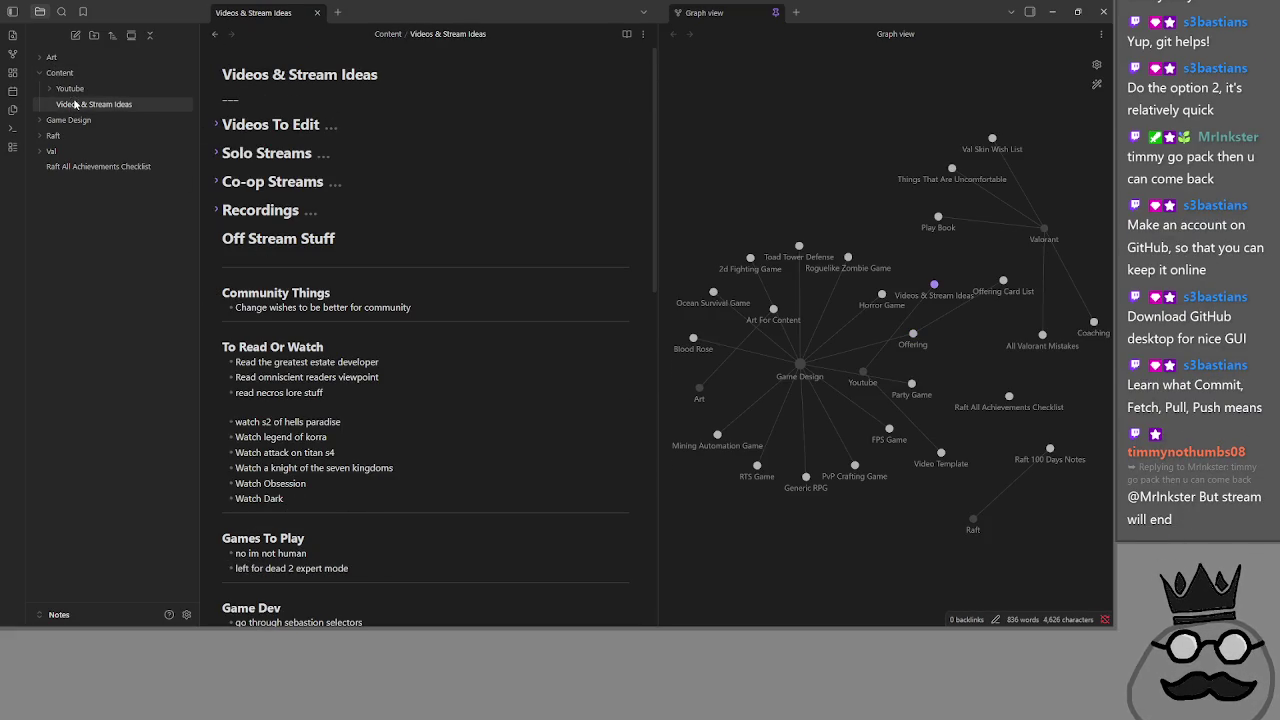
scroll(361, 257, "down", 3)
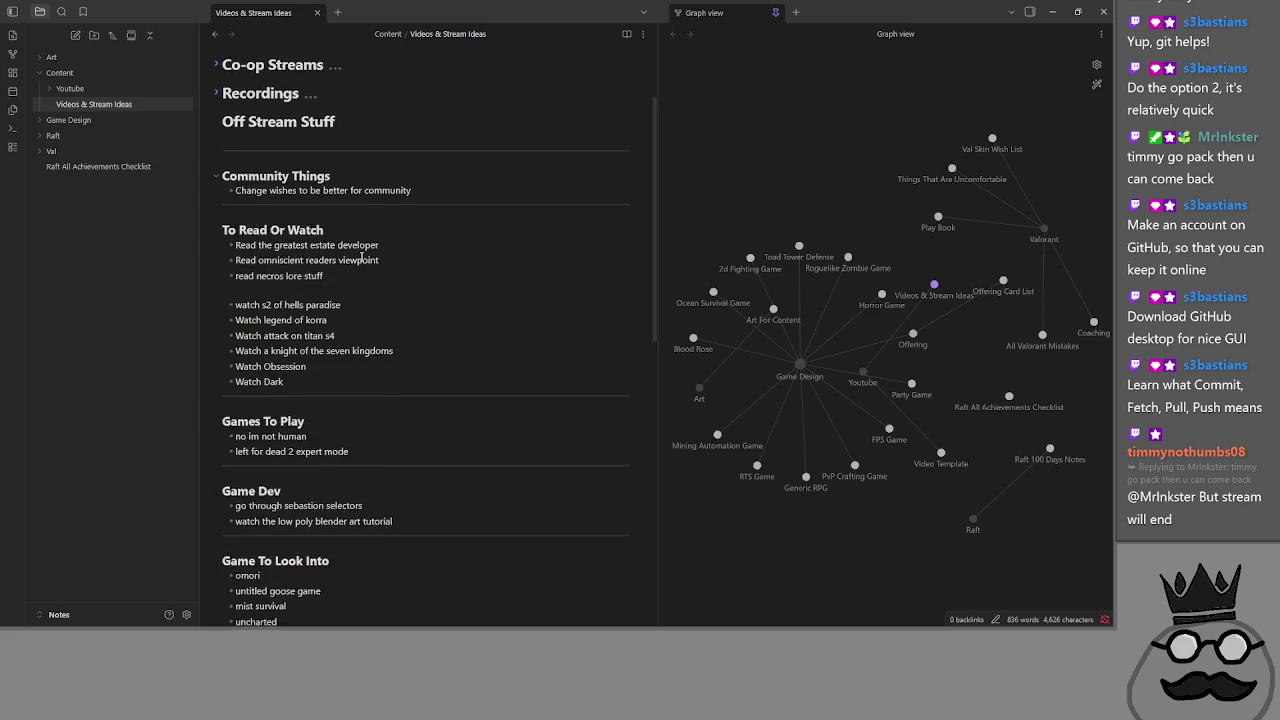
scroll(361, 257, "down", 1)
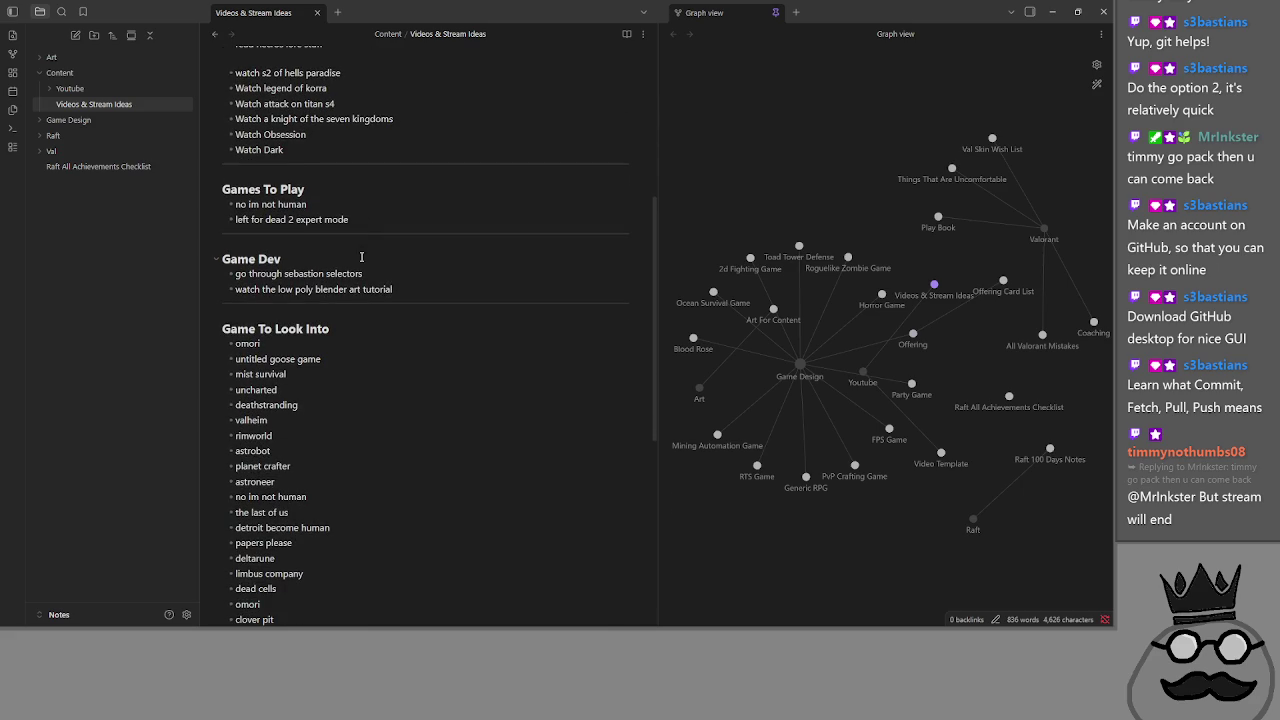
- Drag the 'no im not human' line into Game To Look Into, on its own line
triple_click(358, 204)
scroll(322, 227, "up", 2)
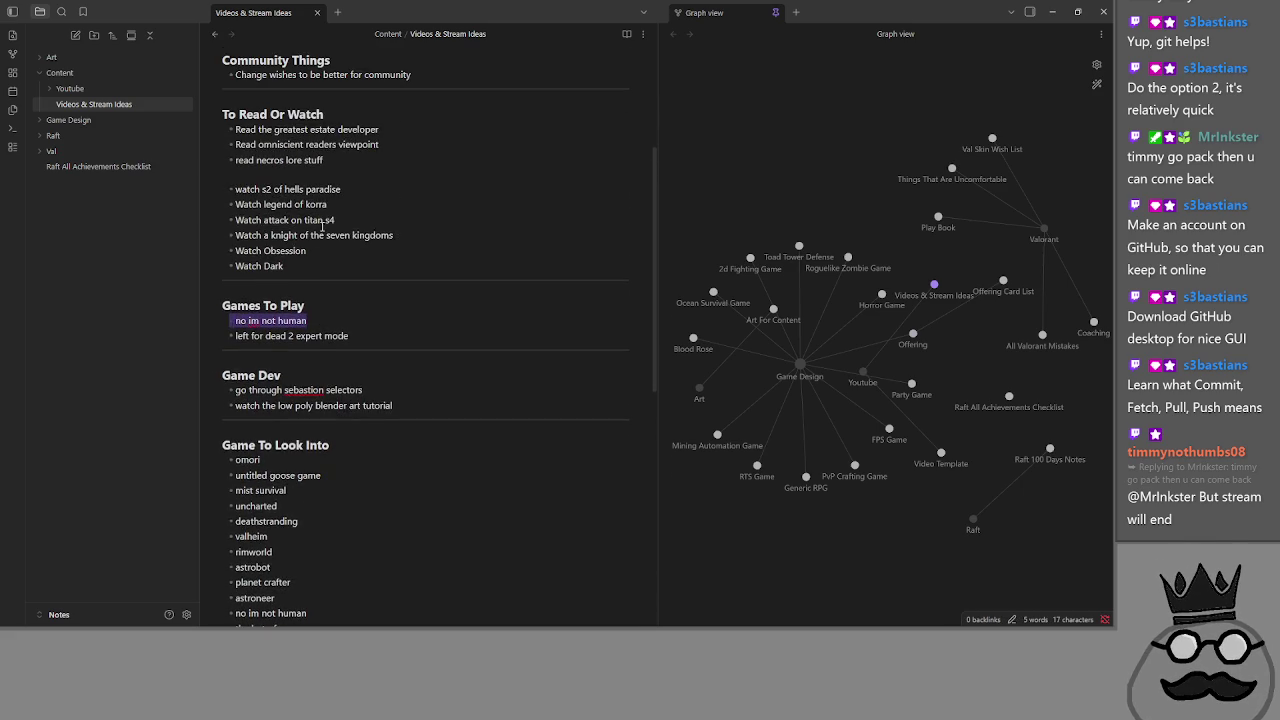
scroll(322, 227, "up", 2)
scroll(322, 227, "down", 3)
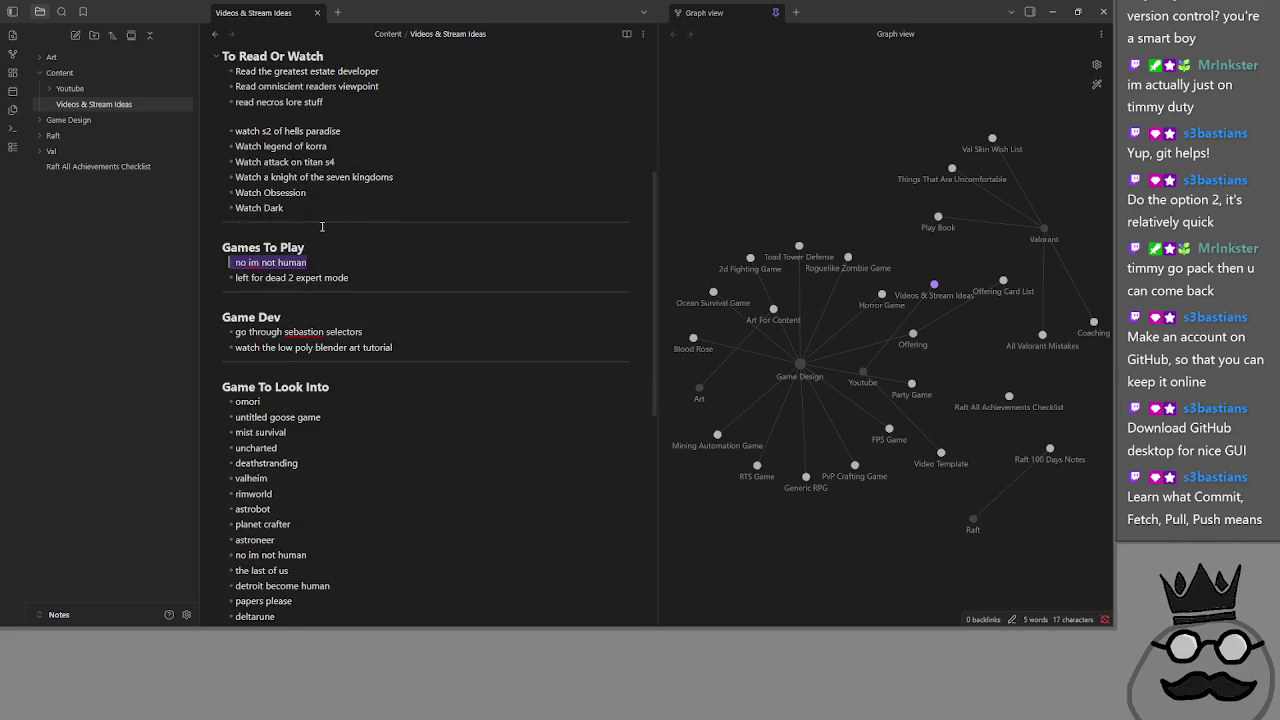
scroll(322, 227, "down", 2)
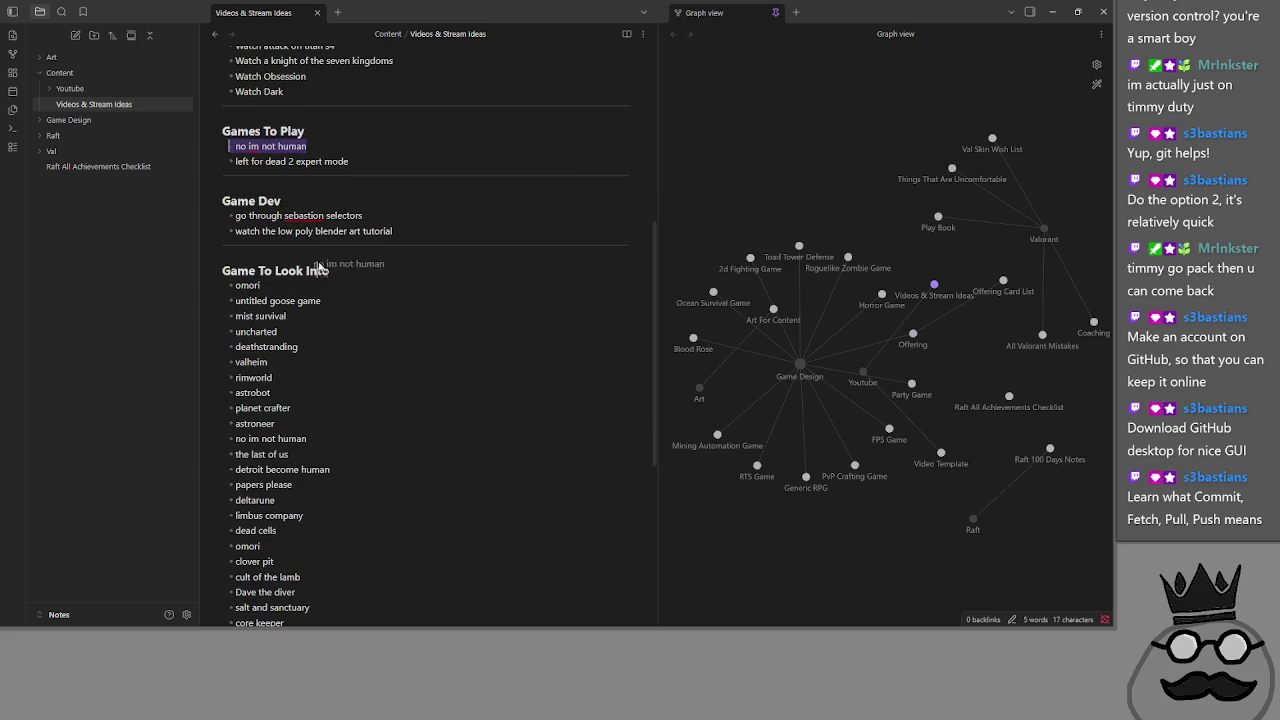
scroll(285, 610, "down", 1)
left_click_drag(285, 610, 287, 588)
scroll(284, 588, "down", 1)
left_click(284, 530)
key("Return")
- Remove the leftover blank line under Games To Play
scroll(315, 430, "up", 4)
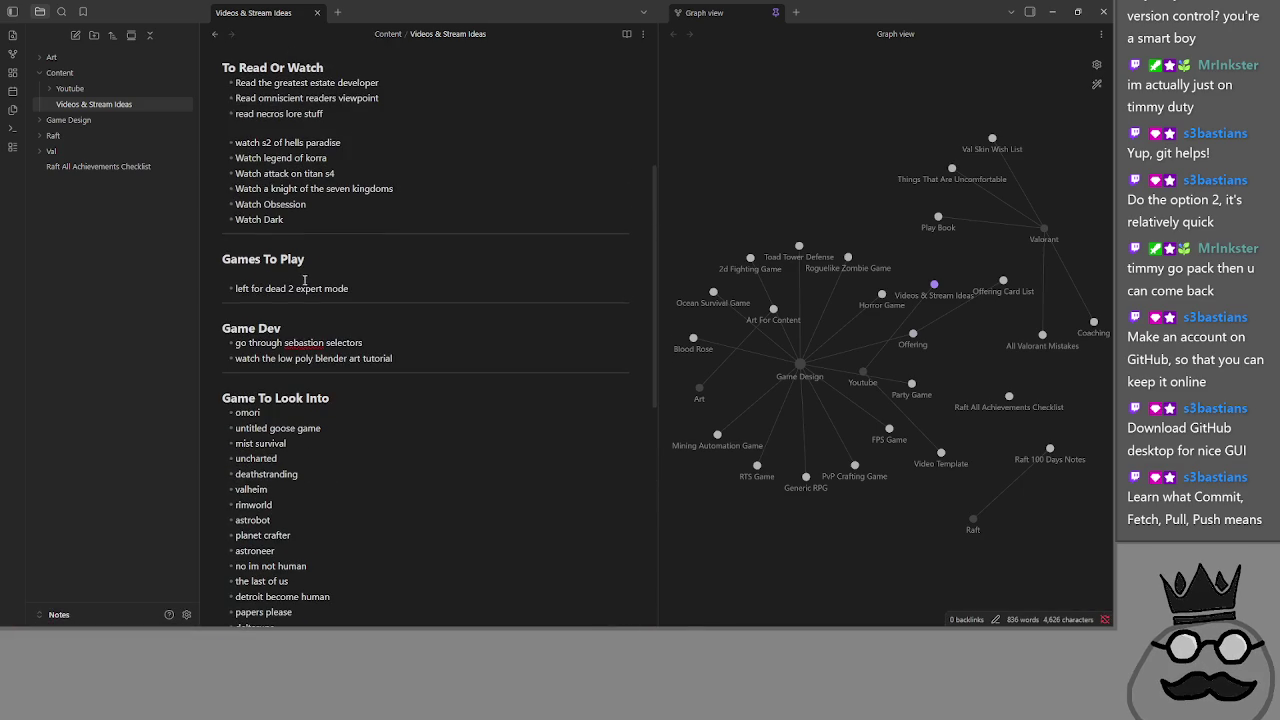
left_click(305, 278)
key("BackSpace")
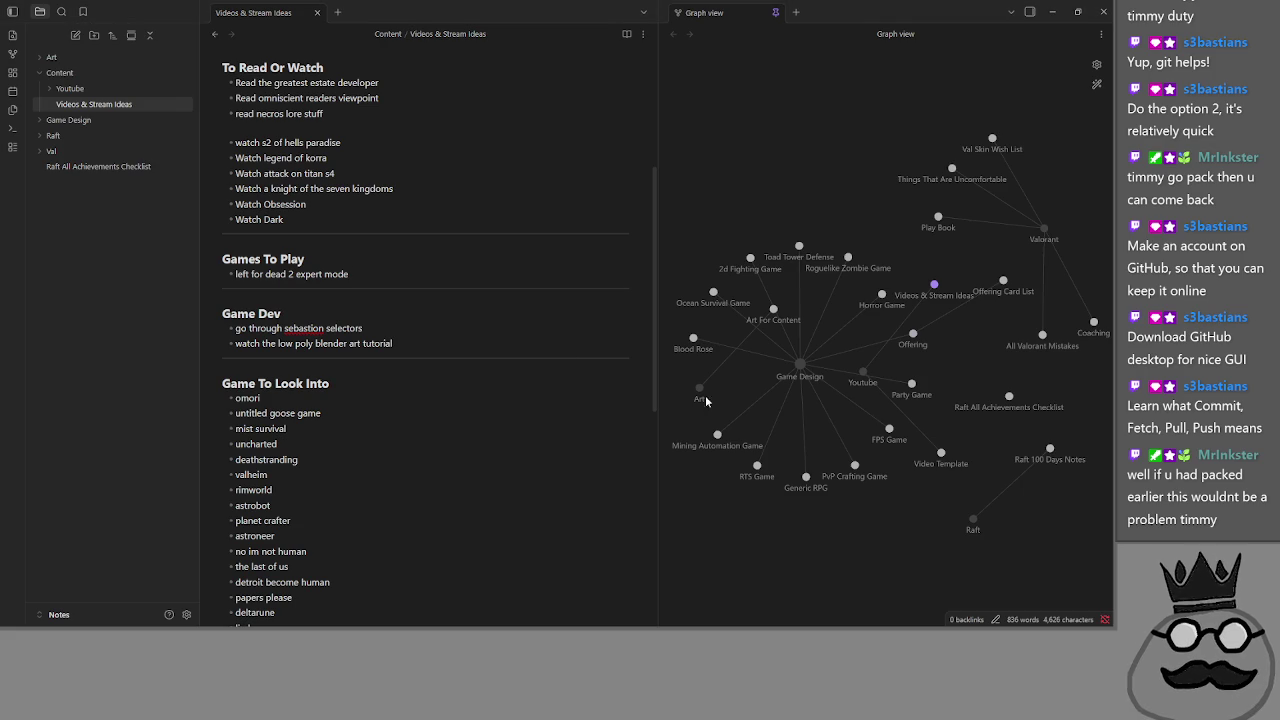
scroll(417, 320, "down", 5)
scroll(419, 314, "up", 6)
scroll(419, 314, "up", 1)
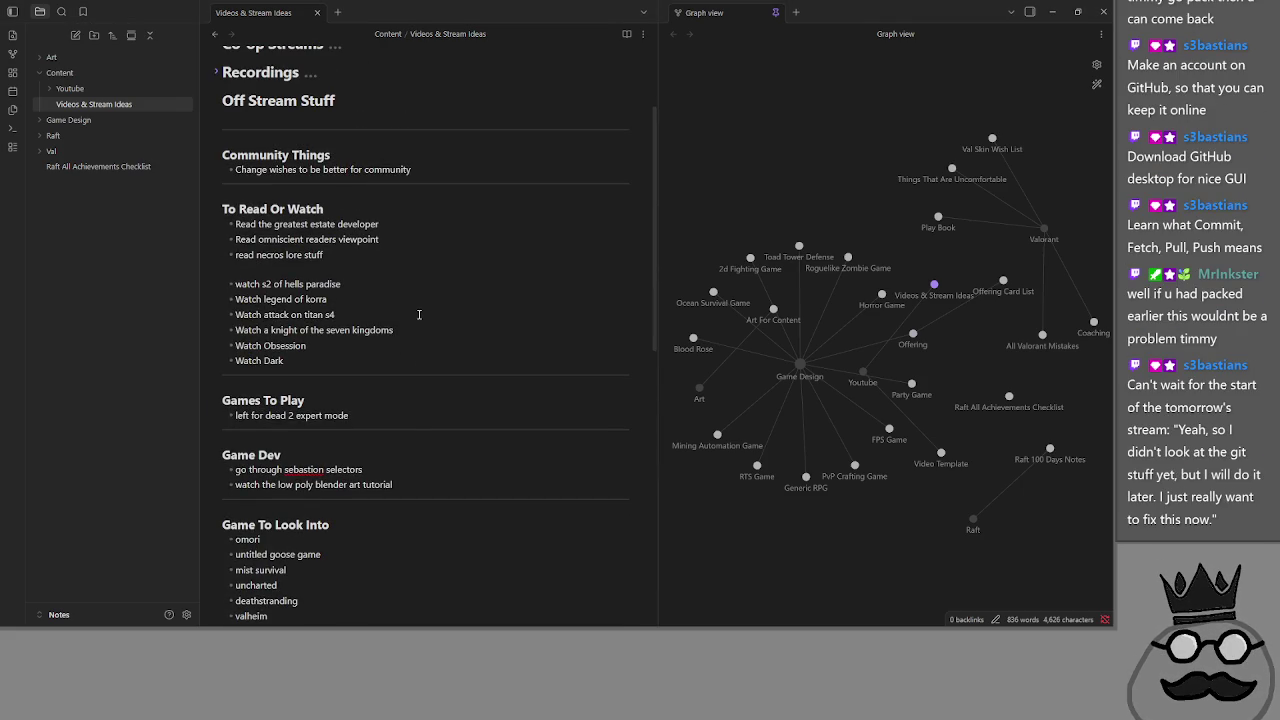
- Add a Game Dev bullet after the blender tutorial with the pasted Commit, Fetch, Pull, Push item
left_click(430, 484)
key("Return")
type("Learn what Commit, Fetch, Pull, Push means")
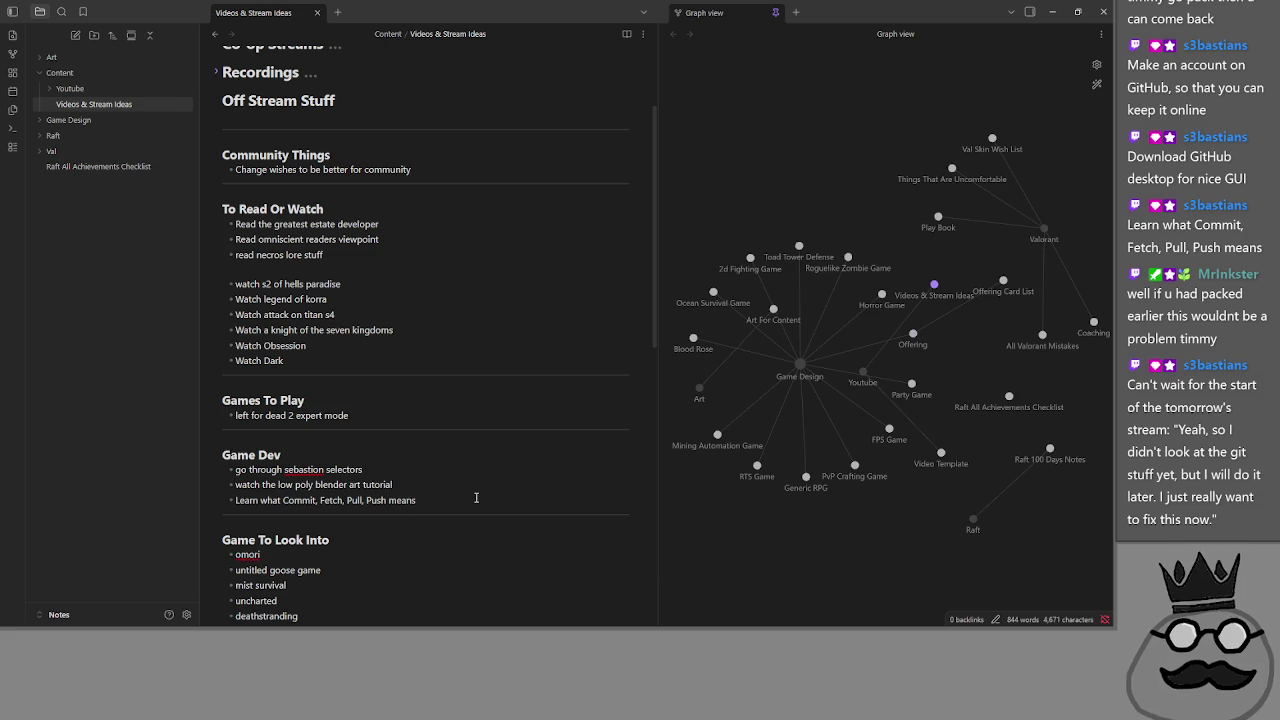
- Indent the git item under a new empty parent bullet, then move the Youtube graph node lower
left_click(236, 500)
key("Return")
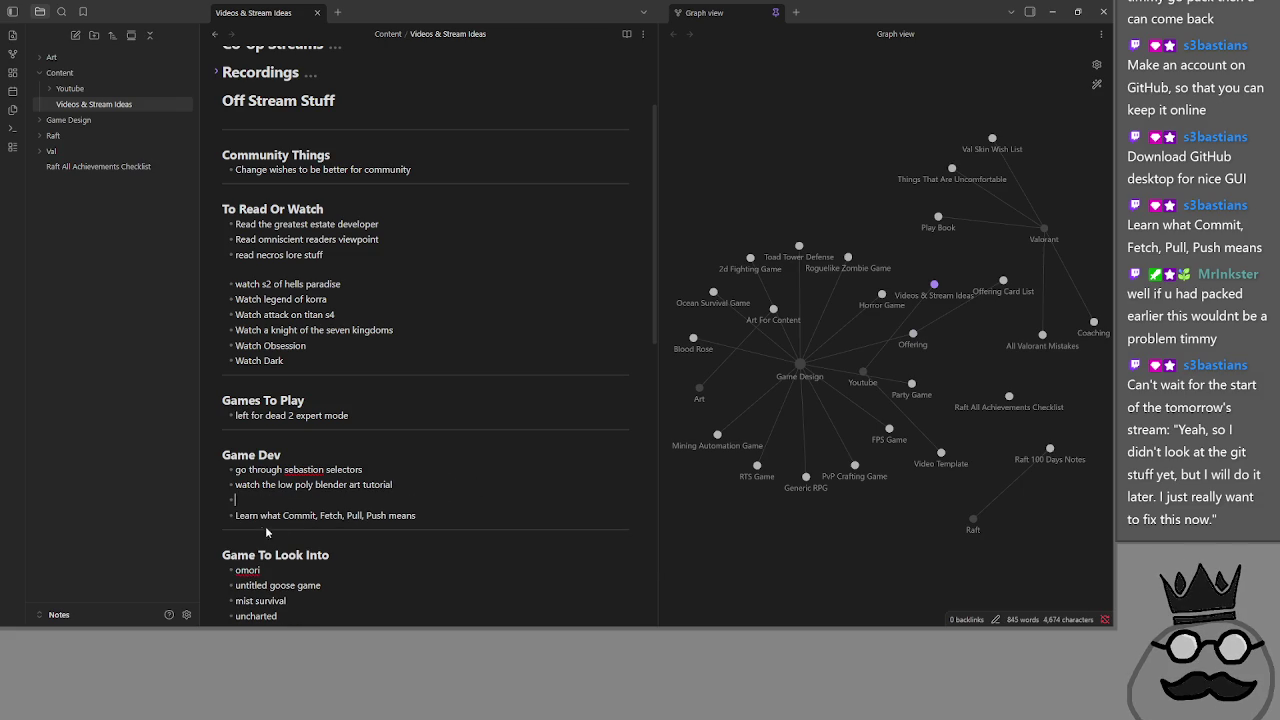
key("Tab")
left_click(258, 500)
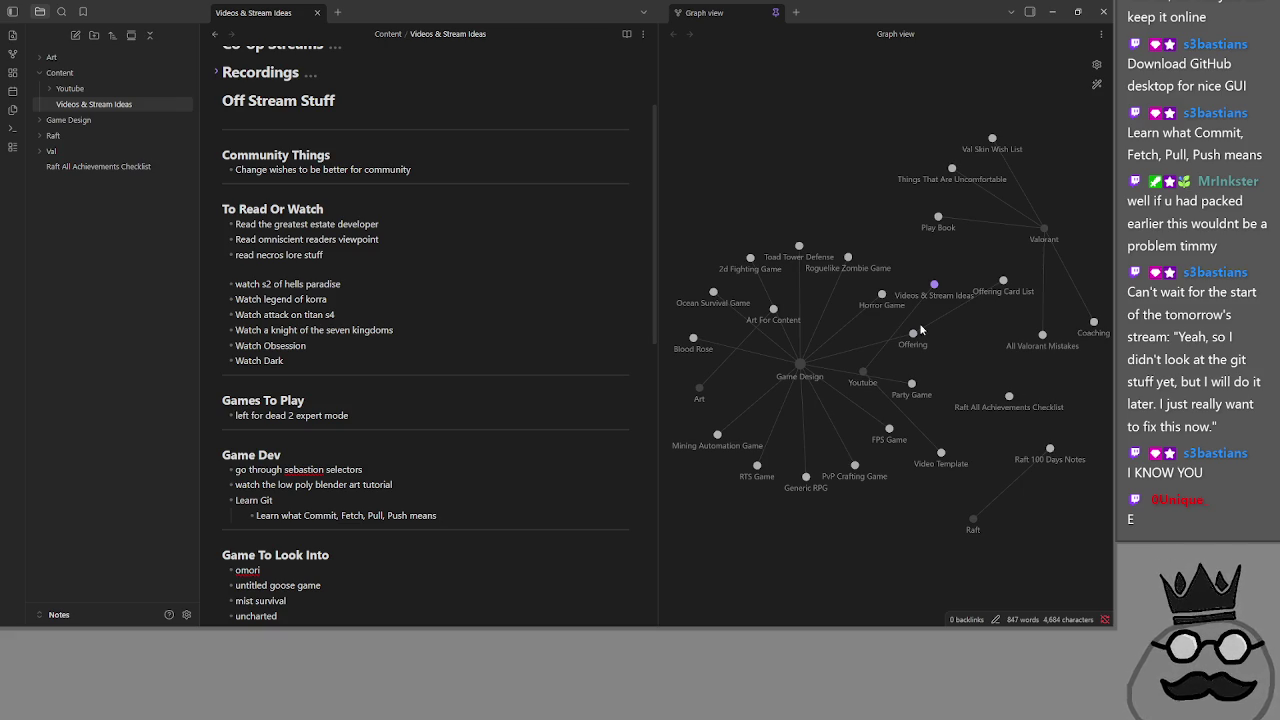
mouse_move(863, 374)
left_mouse_down()
mouse_move(1060, 372)
mouse_move(982, 487)
mouse_move(757, 568)
mouse_move(766, 604)
left_mouse_up()
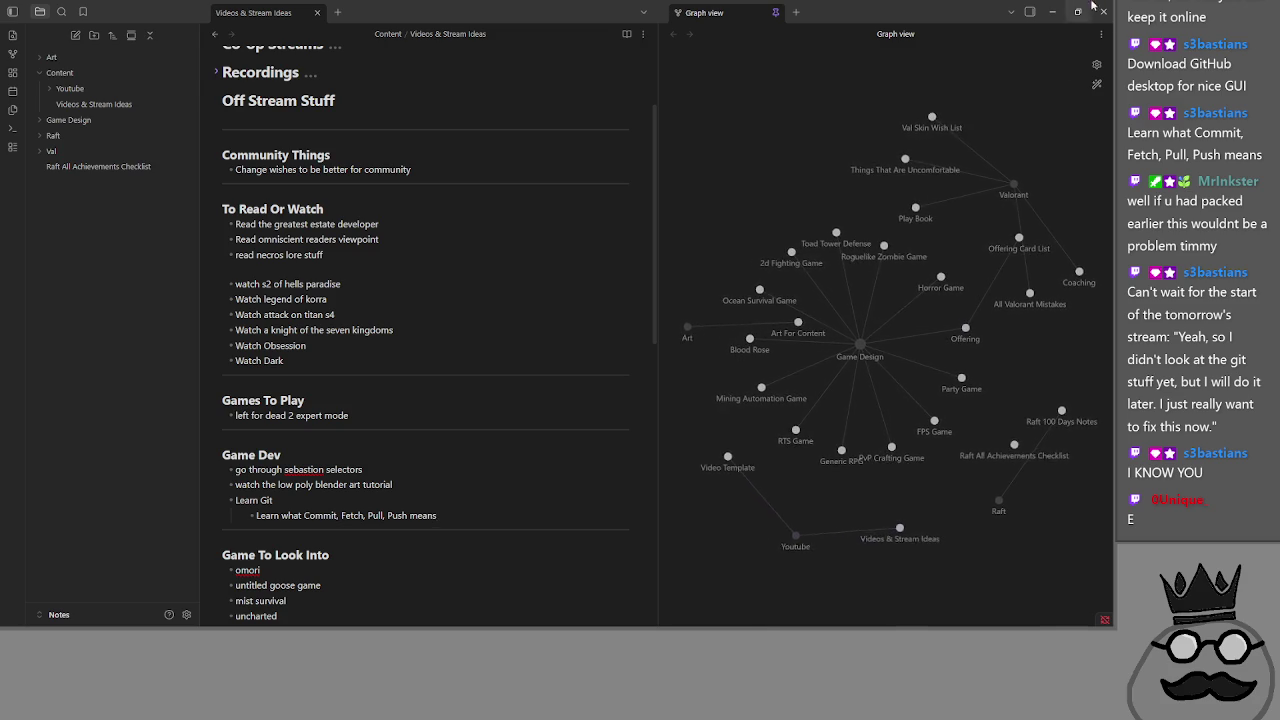
left_click(1052, 11)
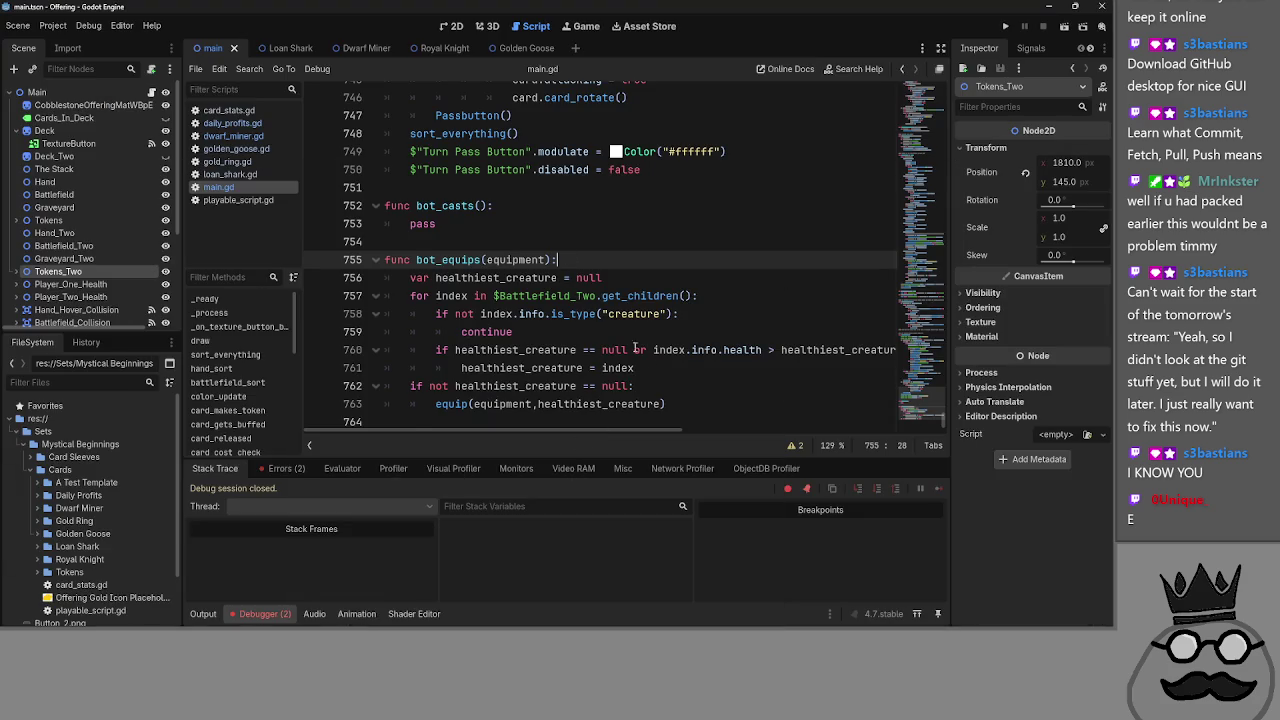
- Delete the 'func bot_casts(): pass' stub and the blank lines above bot_equips
scroll(661, 369, "up", 2)
left_click(532, 331)
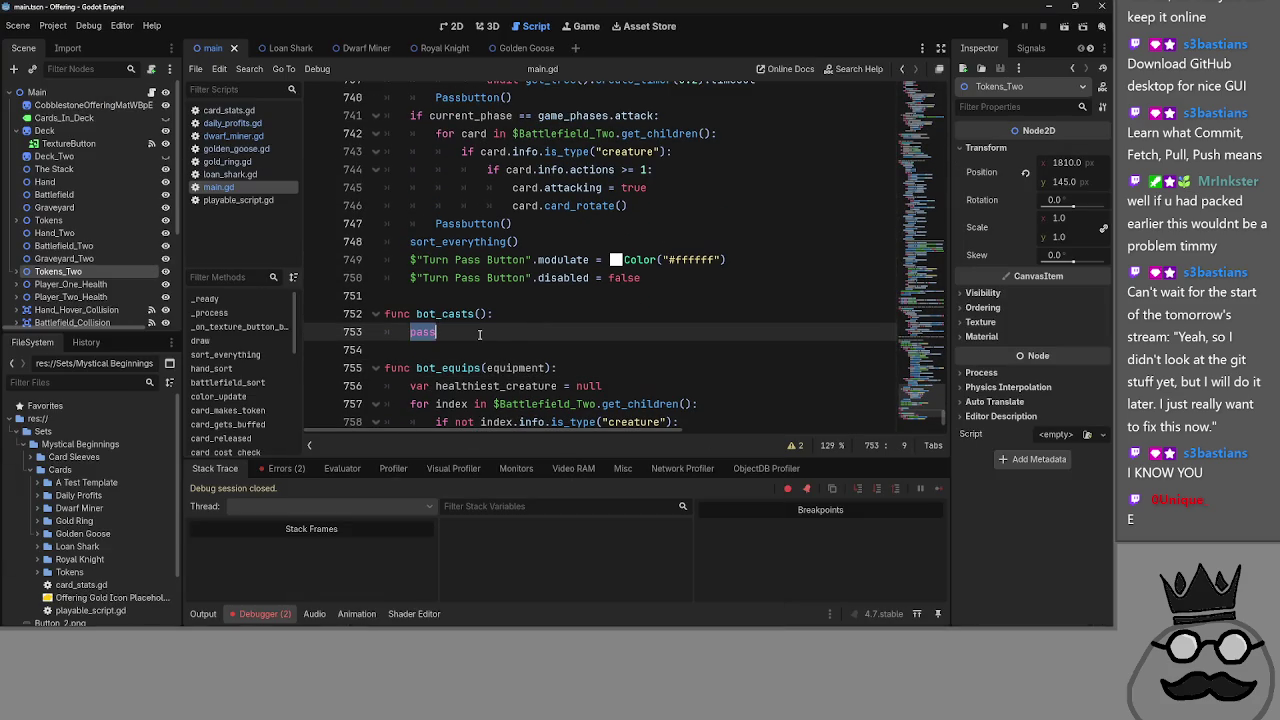
key("ctrl+z")
key("ctrl+z")
key("ctrl+y")
key("ctrl+y")
scroll(483, 330, "up", 9)
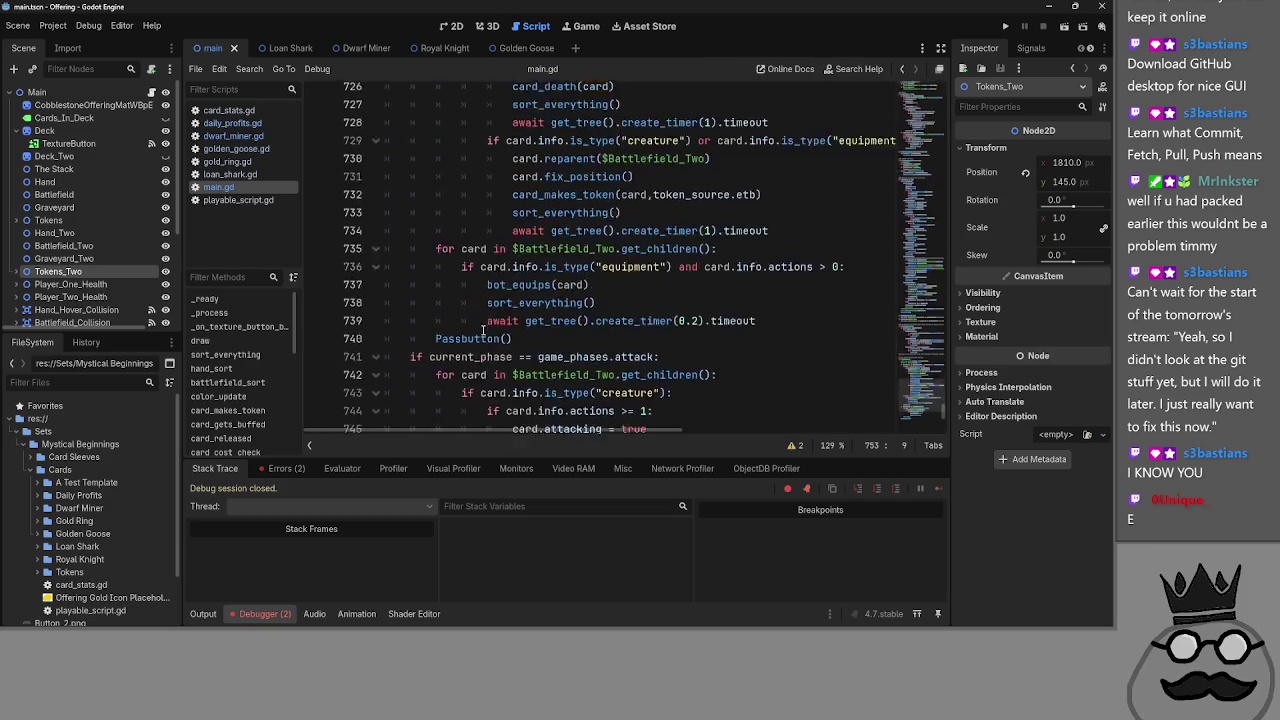
scroll(483, 330, "down", 10)
left_click_drag(436, 274, 344, 262)
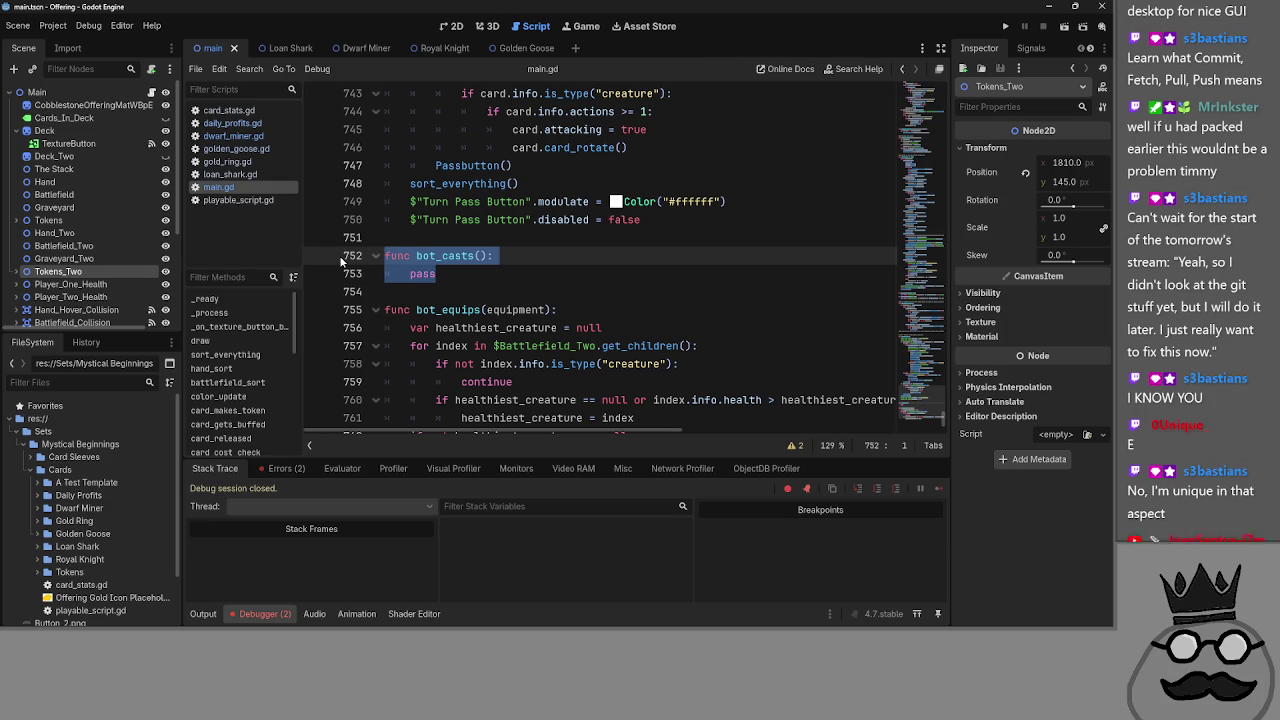
key("BackSpace")
key("BackSpace")
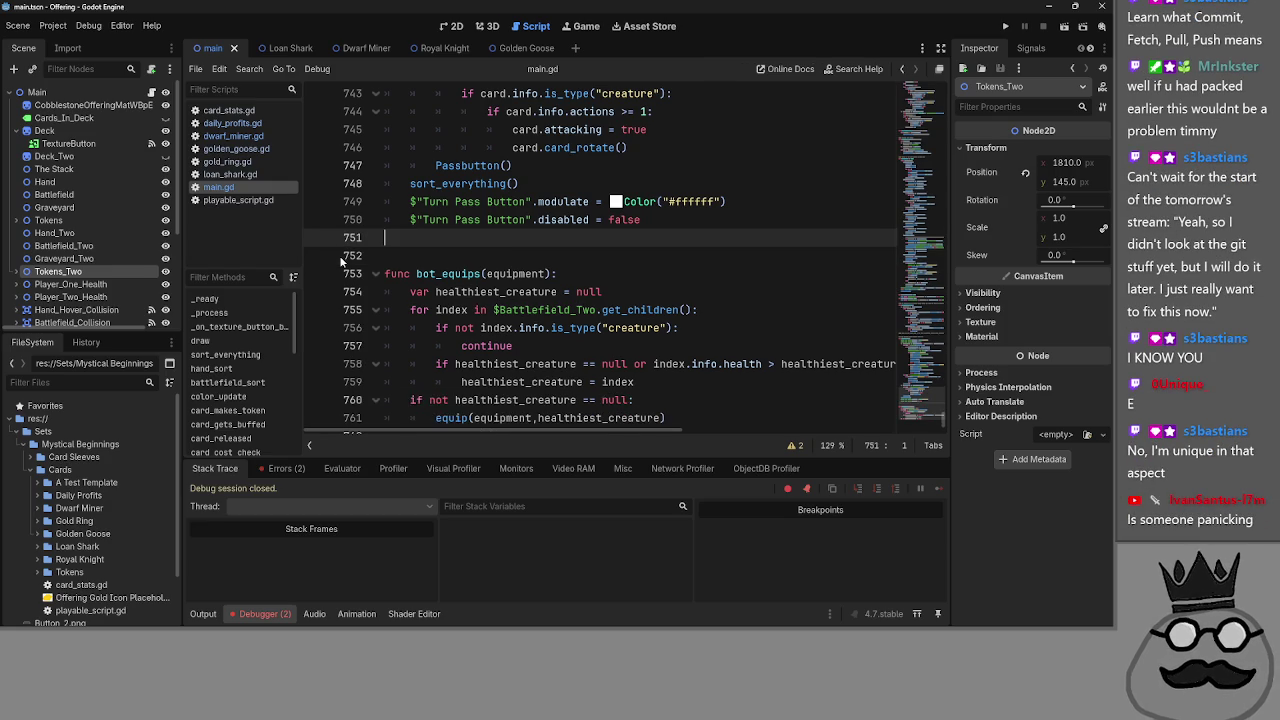
key("Delete")
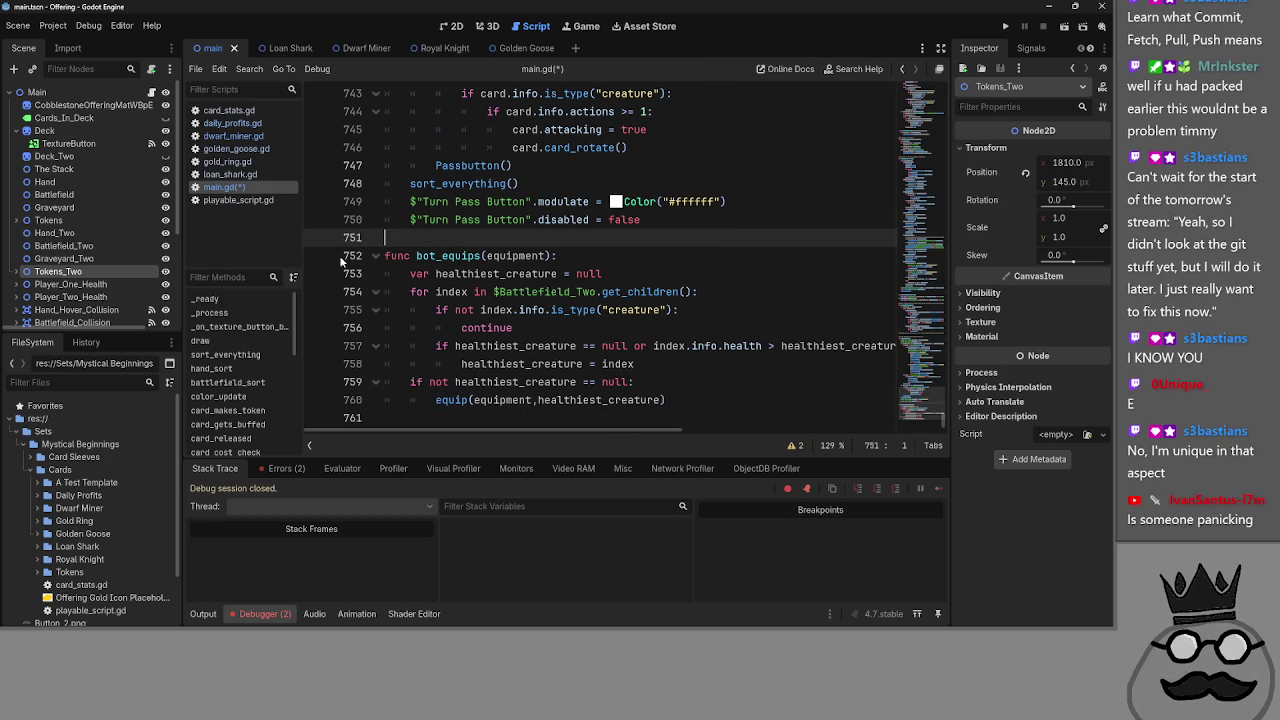
scroll(407, 316, "up", 20)
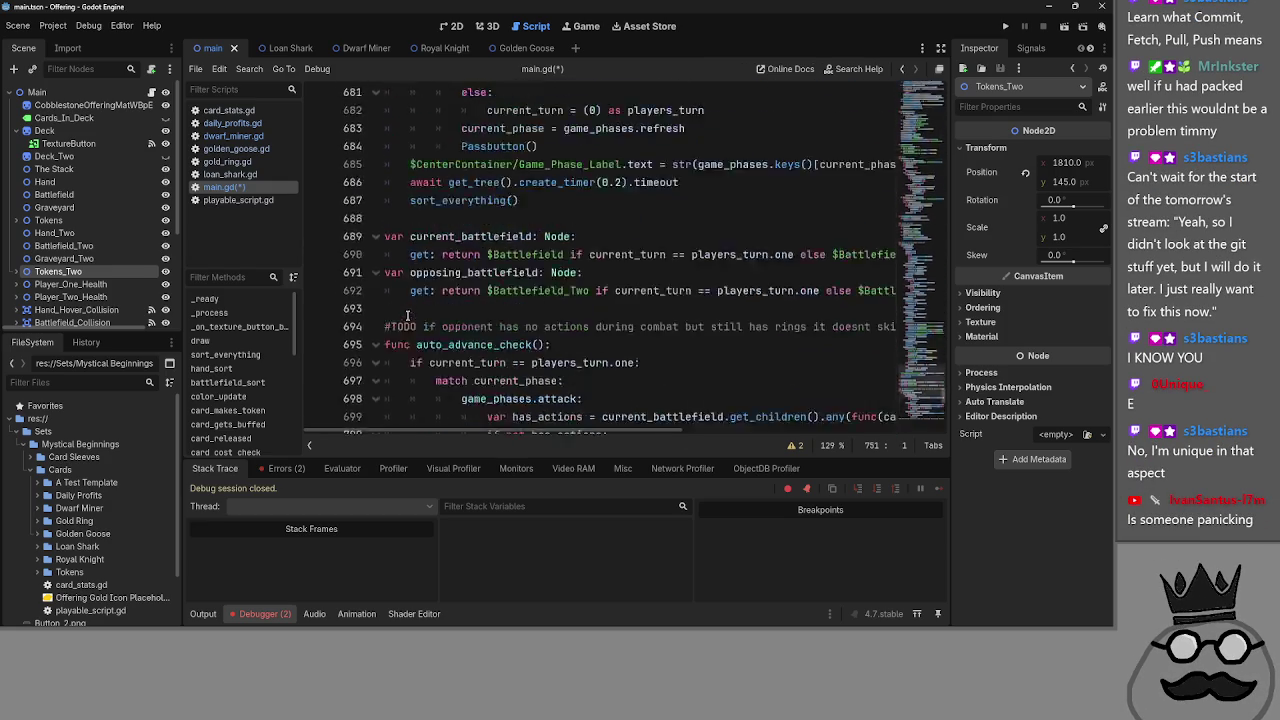
scroll(407, 316, "up", 20)
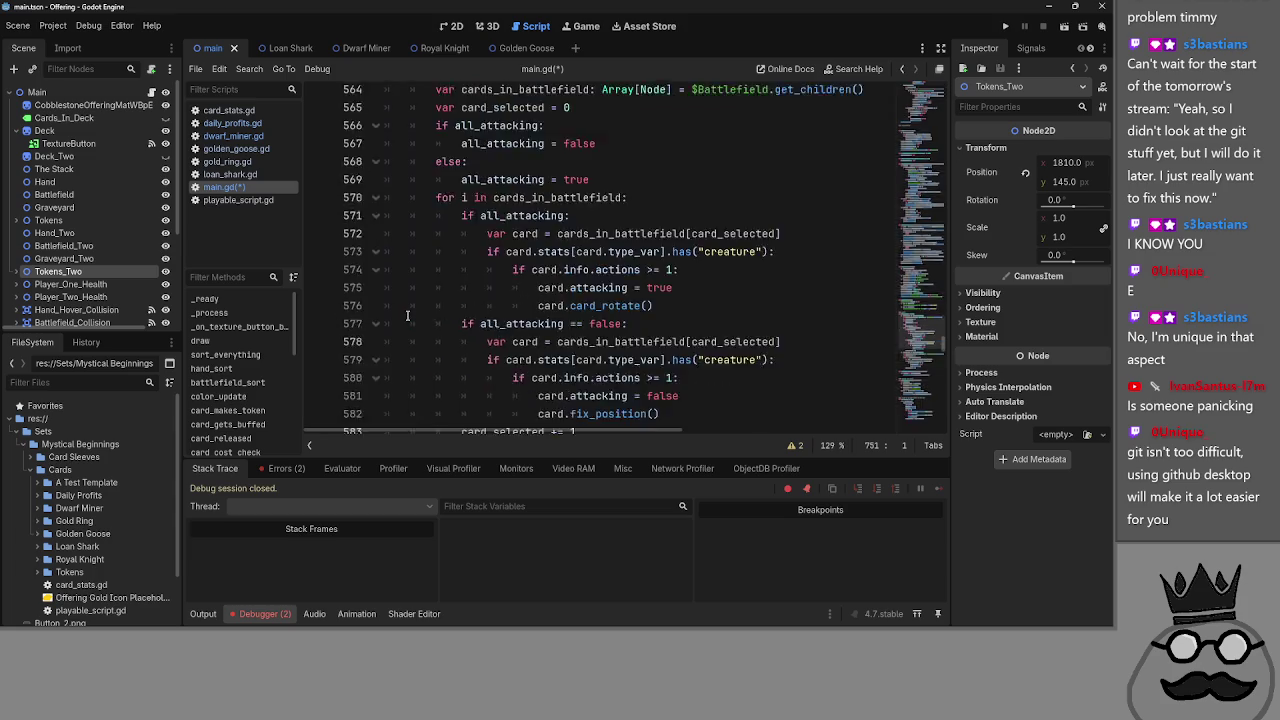
scroll(407, 316, "up", 12)
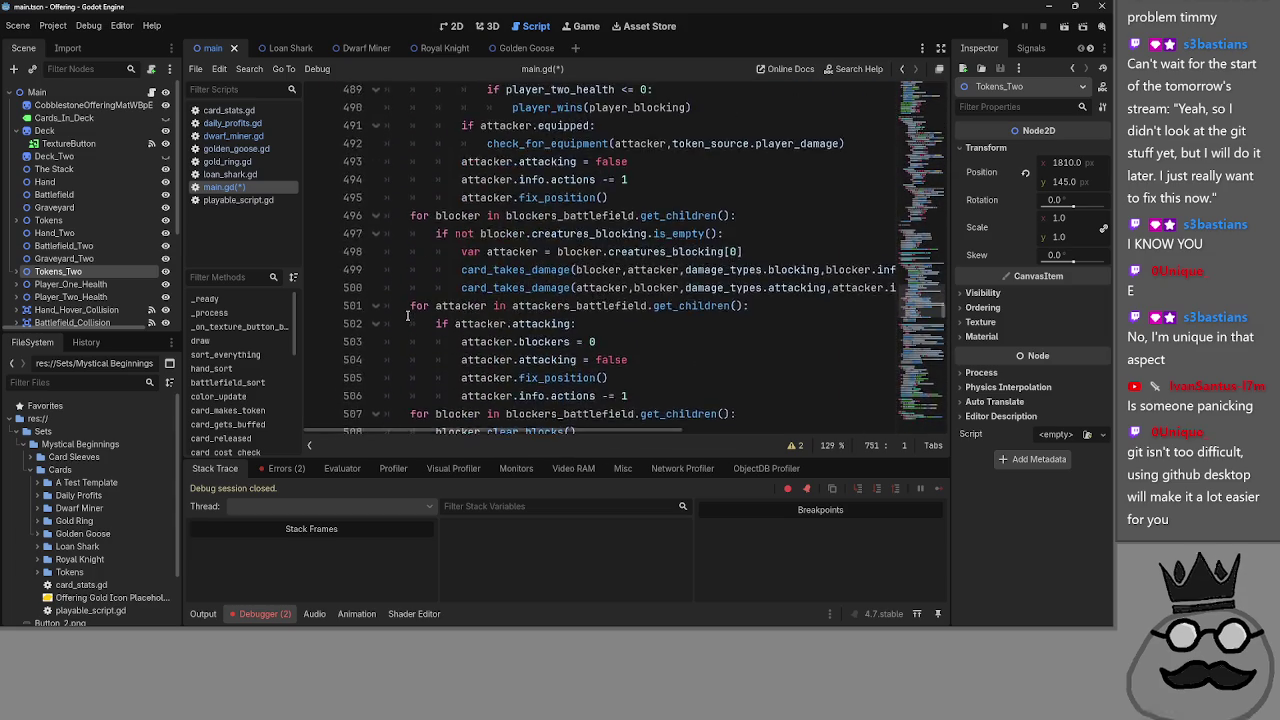
scroll(407, 316, "up", 1)
scroll(407, 316, "up", 6)
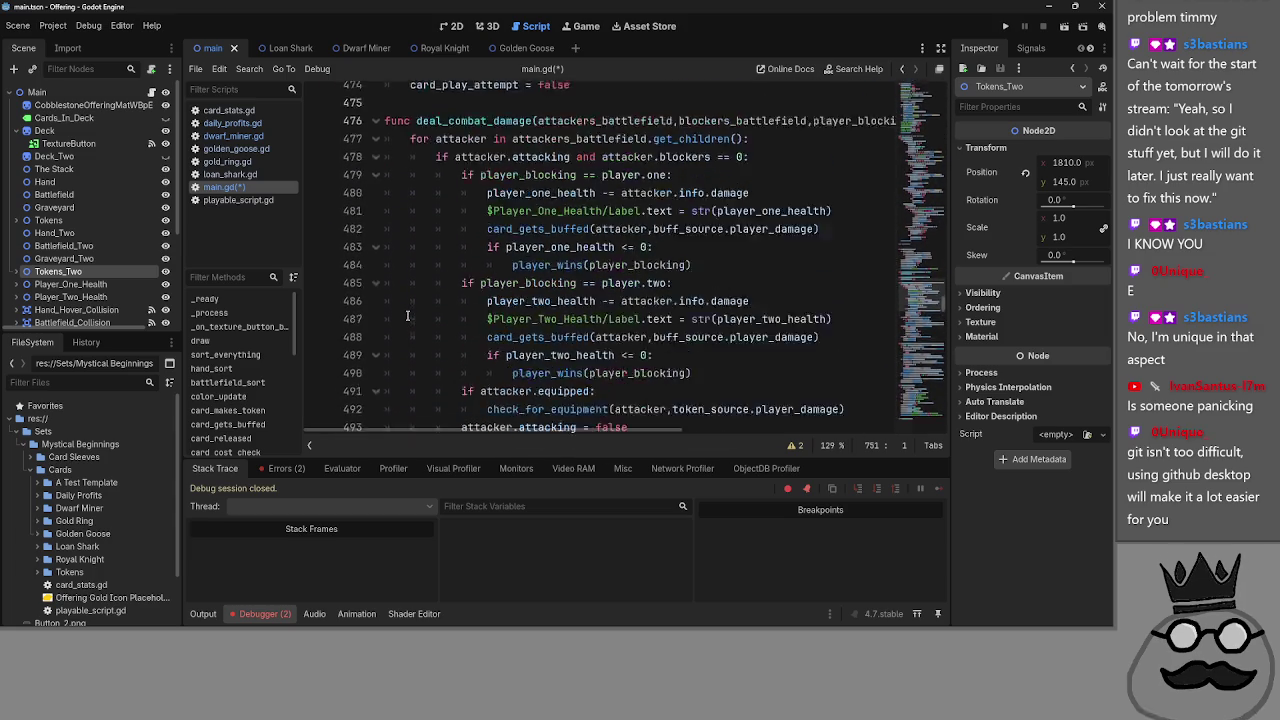
scroll(376, 258, "up", 17)
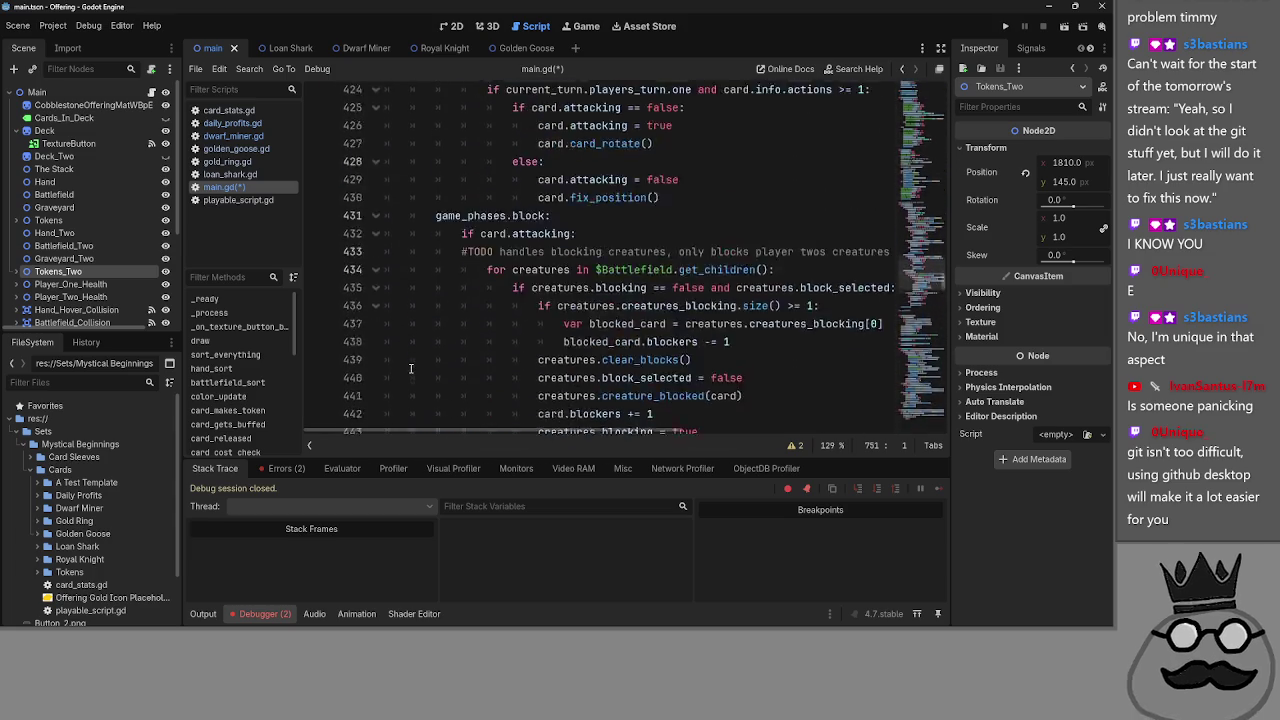
scroll(404, 358, "up", 10)
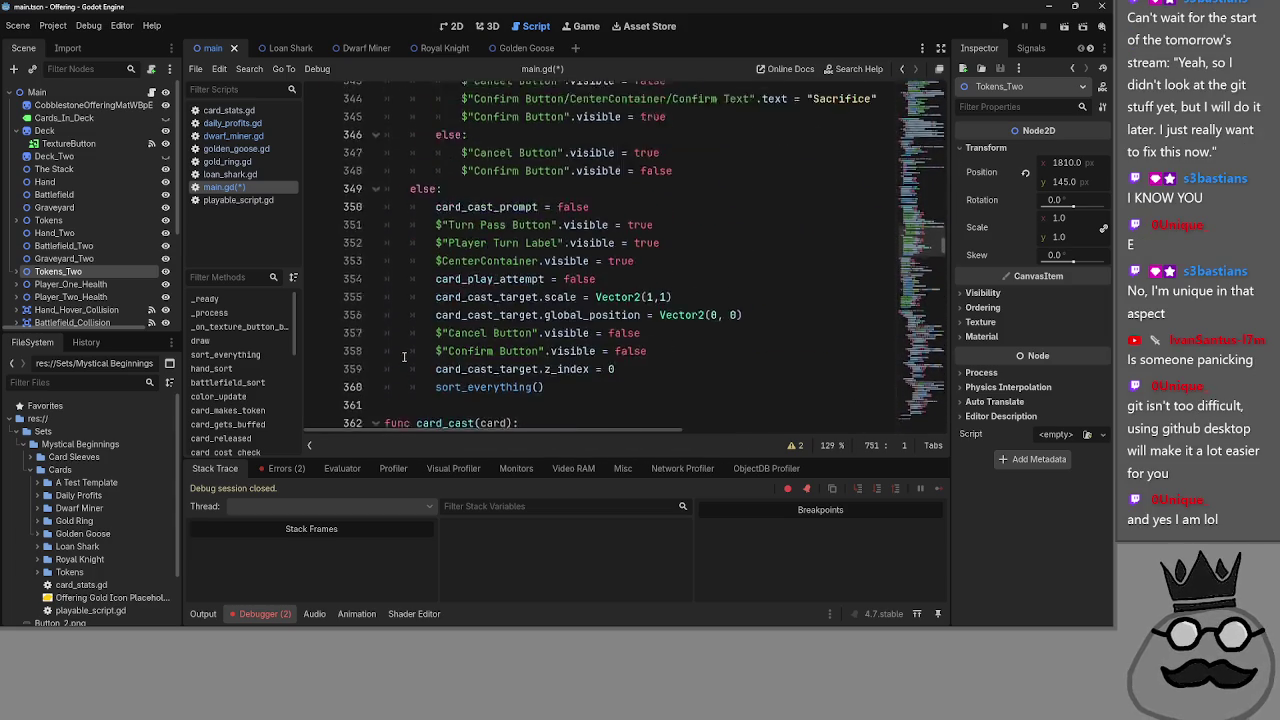
scroll(404, 358, "up", 9)
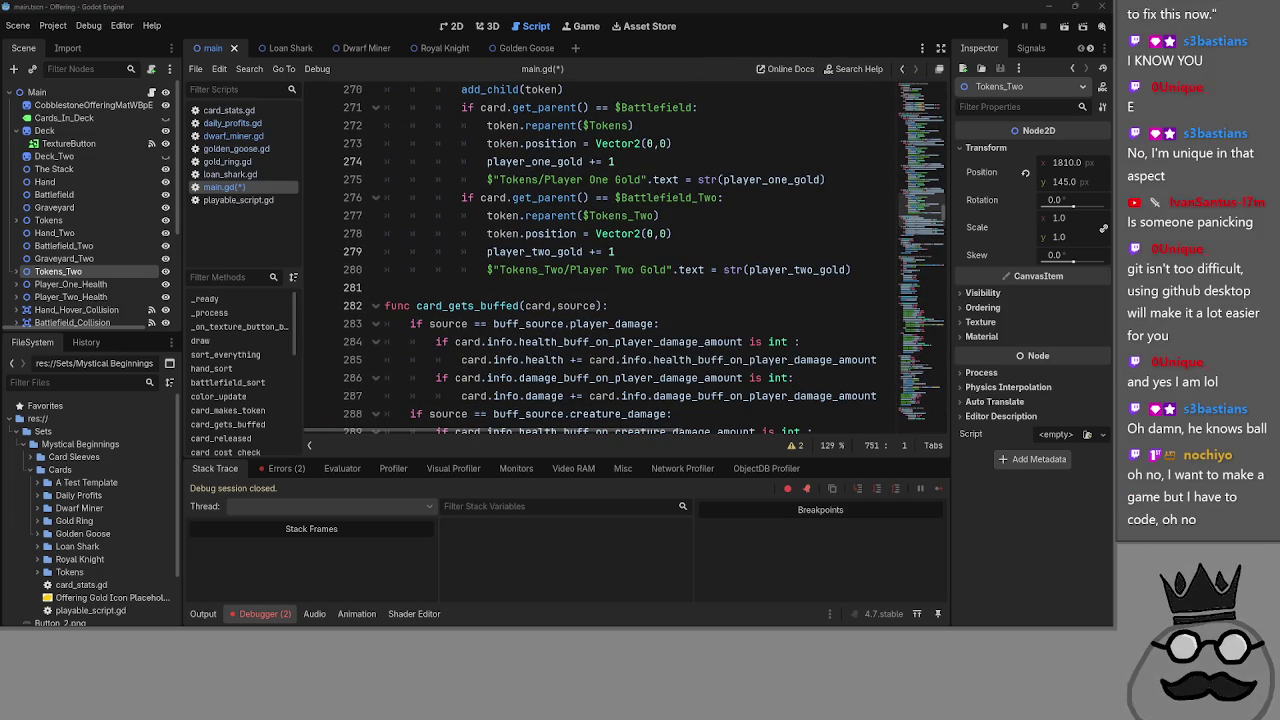
scroll(494, 266, "up", 20)
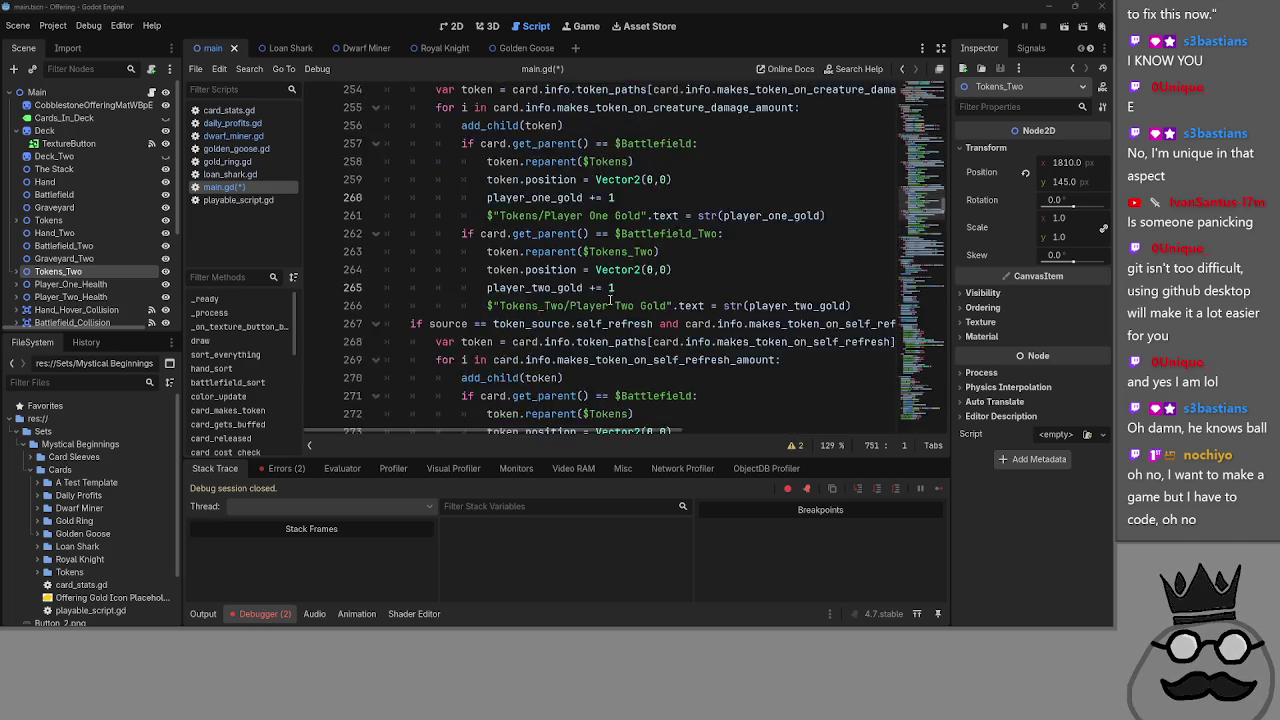
scroll(494, 266, "up", 20)
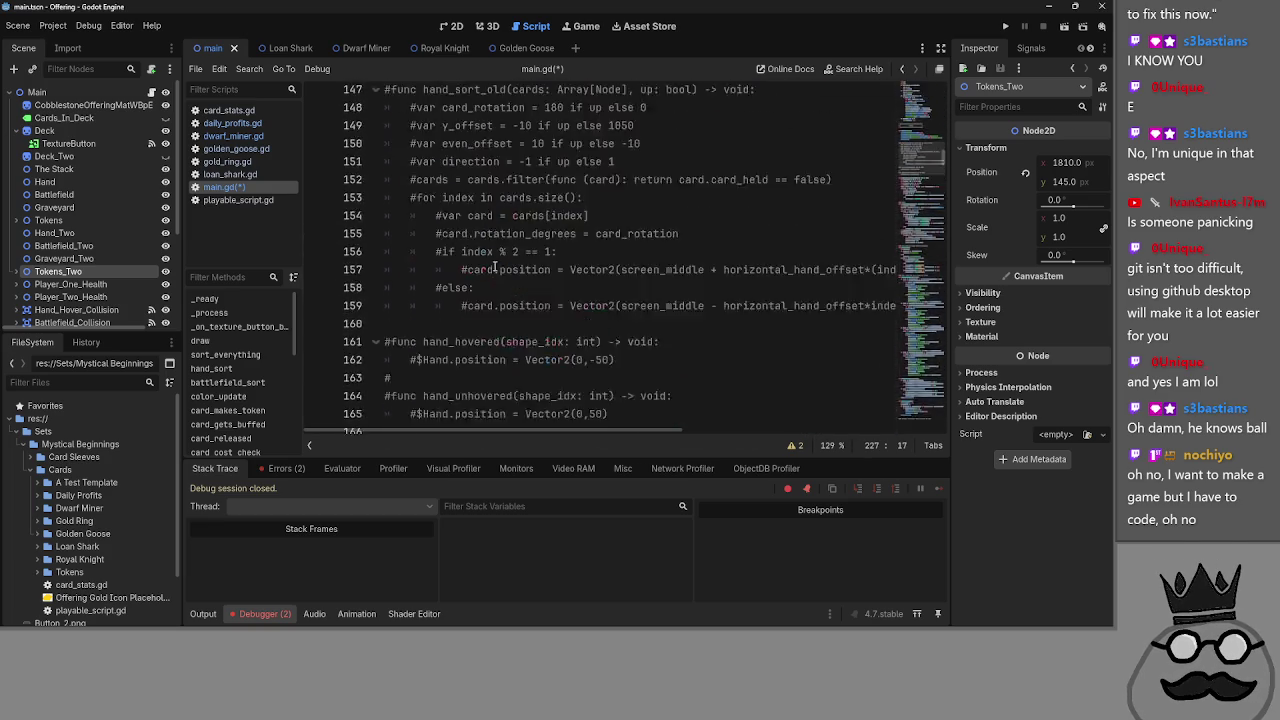
scroll(494, 266, "up", 20)
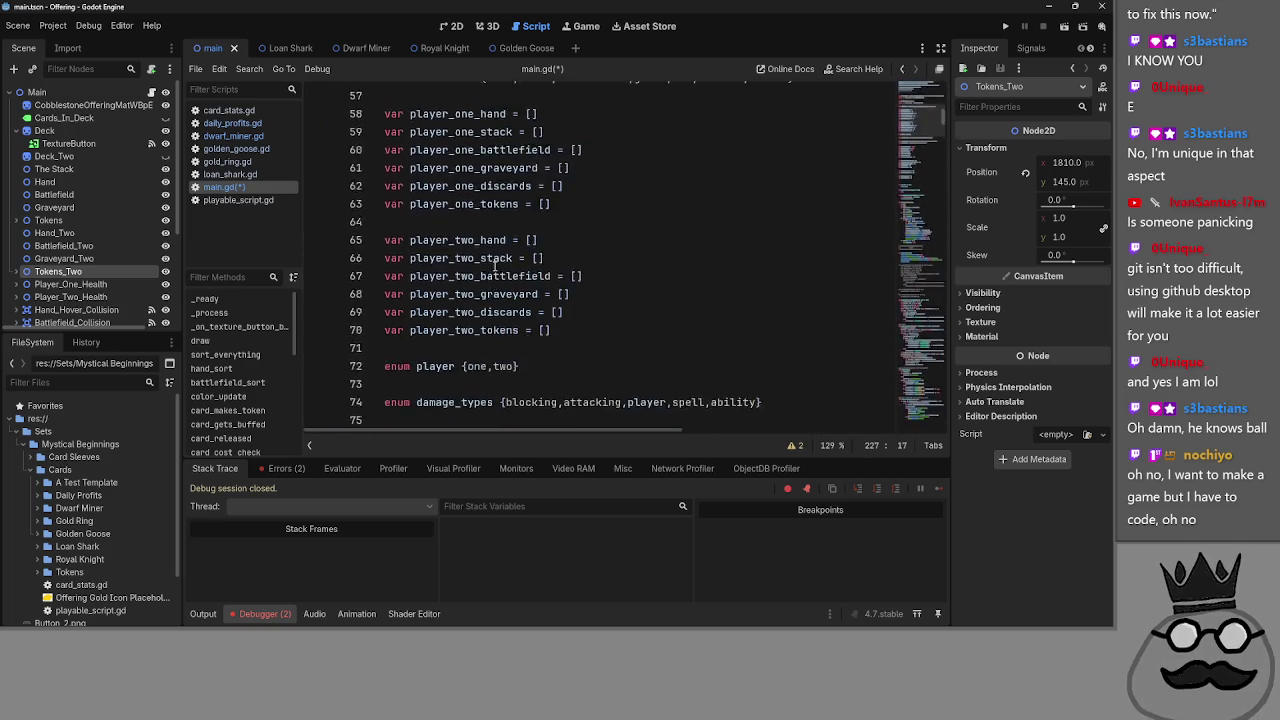
scroll(494, 266, "down", 20)
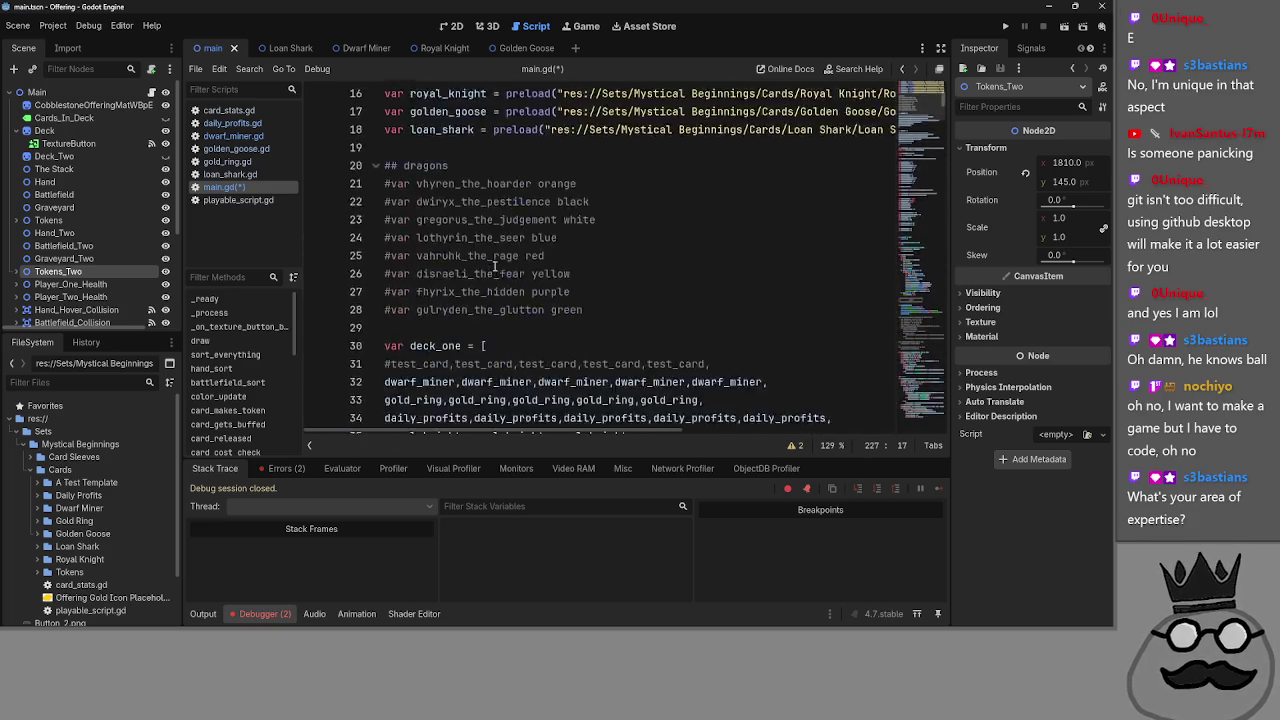
scroll(494, 266, "down", 8)
- Fold main.gd's first functions, from _ready and _process through draw, sort_everything, hand_sort, battlefield_sort and color_update
scroll(494, 266, "up", 2)
left_click(373, 165)
left_click(375, 201)
left_click(375, 237)
left_click(375, 273)
scroll(388, 307, "down", 1)
scroll(388, 307, "down", 1)
left_click(375, 309)
scroll(369, 266, "down", 1)
left_click(369, 266)
scroll(373, 247, "down", 2)
left_click(375, 201)
left_click(375, 255)
- Fold the card functions from card_makes_token through card_cast_confirm, card_cast and card_clicked
scroll(373, 255, "down", 1)
left_click(375, 255)
scroll(373, 257, "down", 1)
left_click(375, 217)
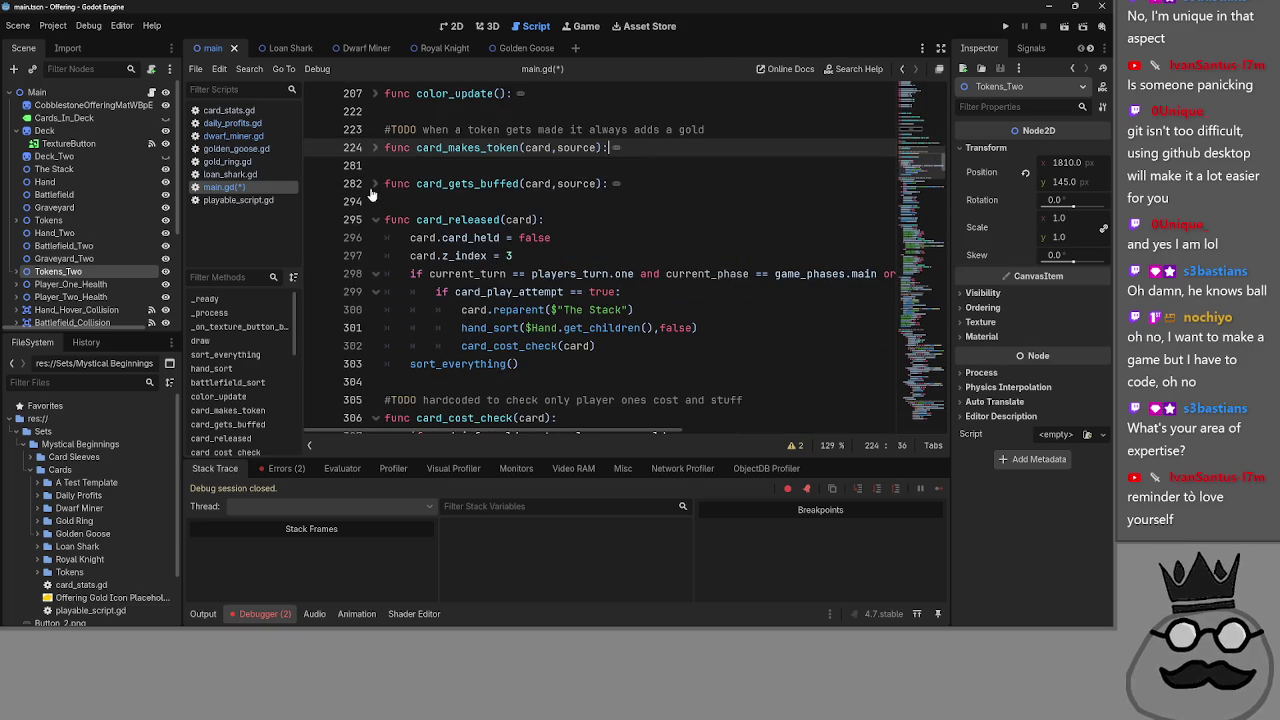
left_click(375, 253)
left_click(375, 307)
scroll(370, 282, "down", 3)
left_click(375, 201)
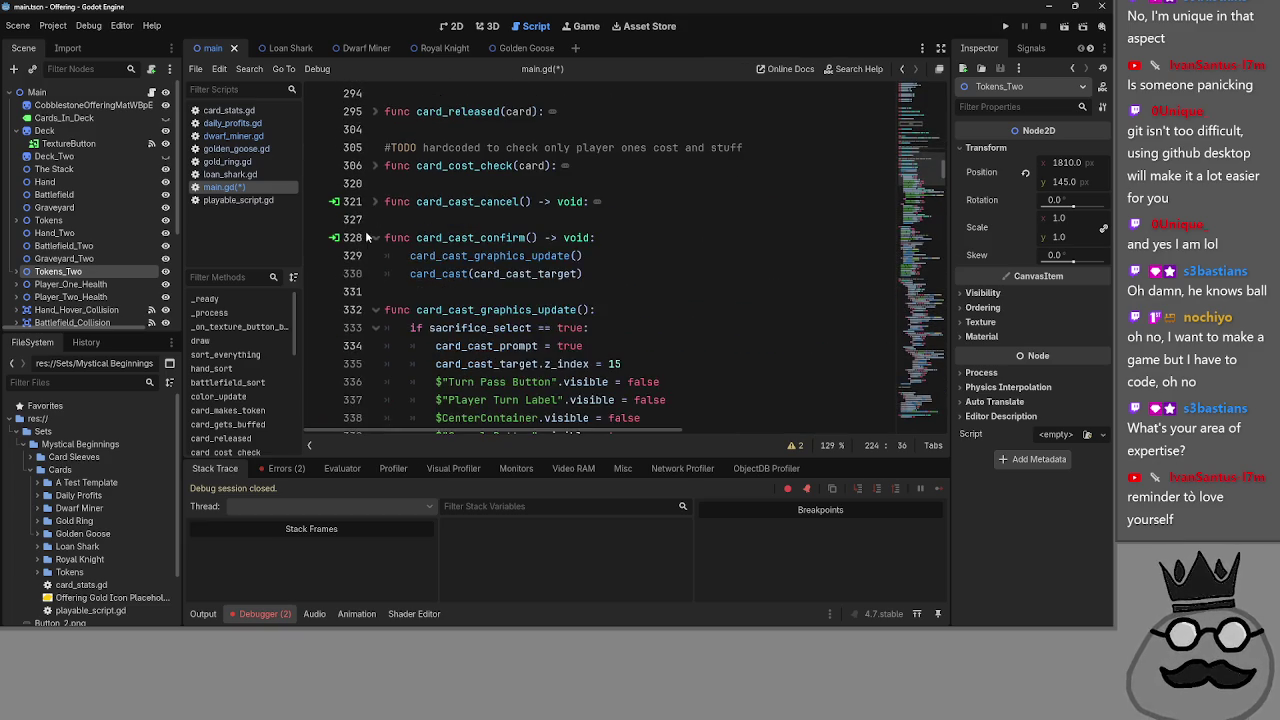
left_click(375, 237)
left_click(375, 273)
scroll(370, 262, "down", 1)
left_click(375, 255)
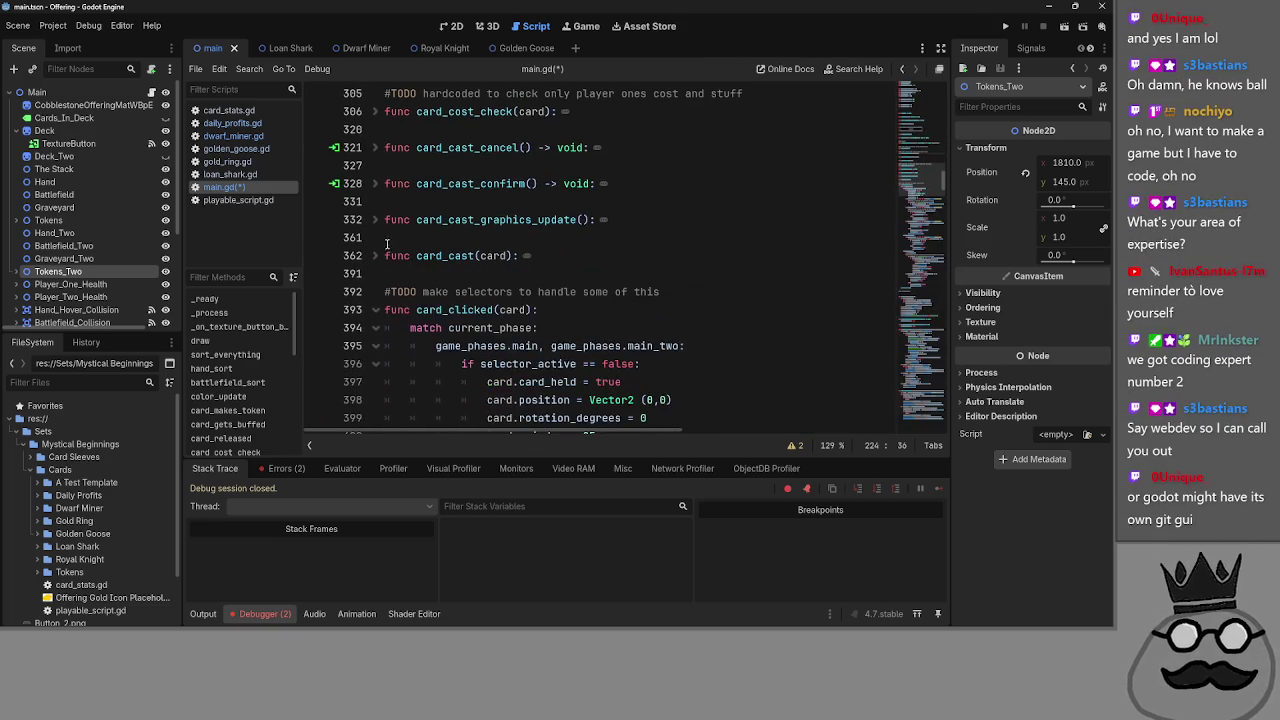
scroll(373, 255, "down", 2)
left_click(375, 201)
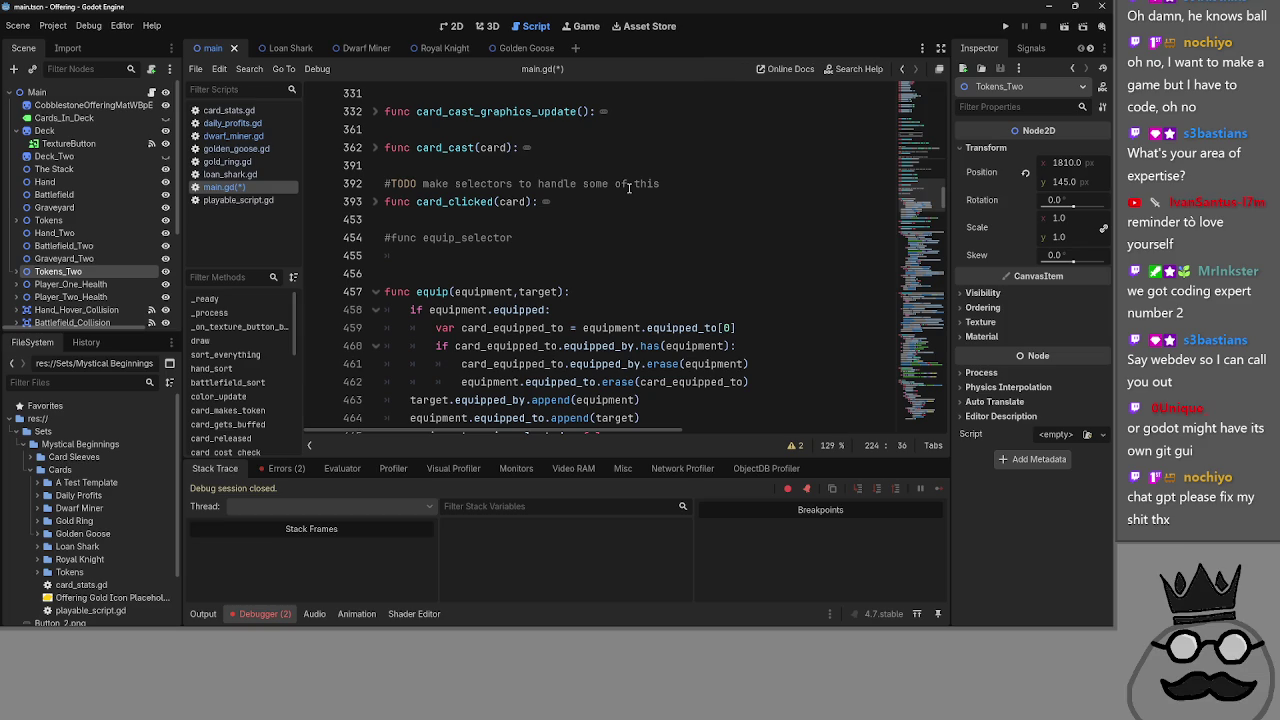
- Fold the remaining functions from equip down to bot_decision, then return to the top of the script
scroll(629, 187, "down", 3)
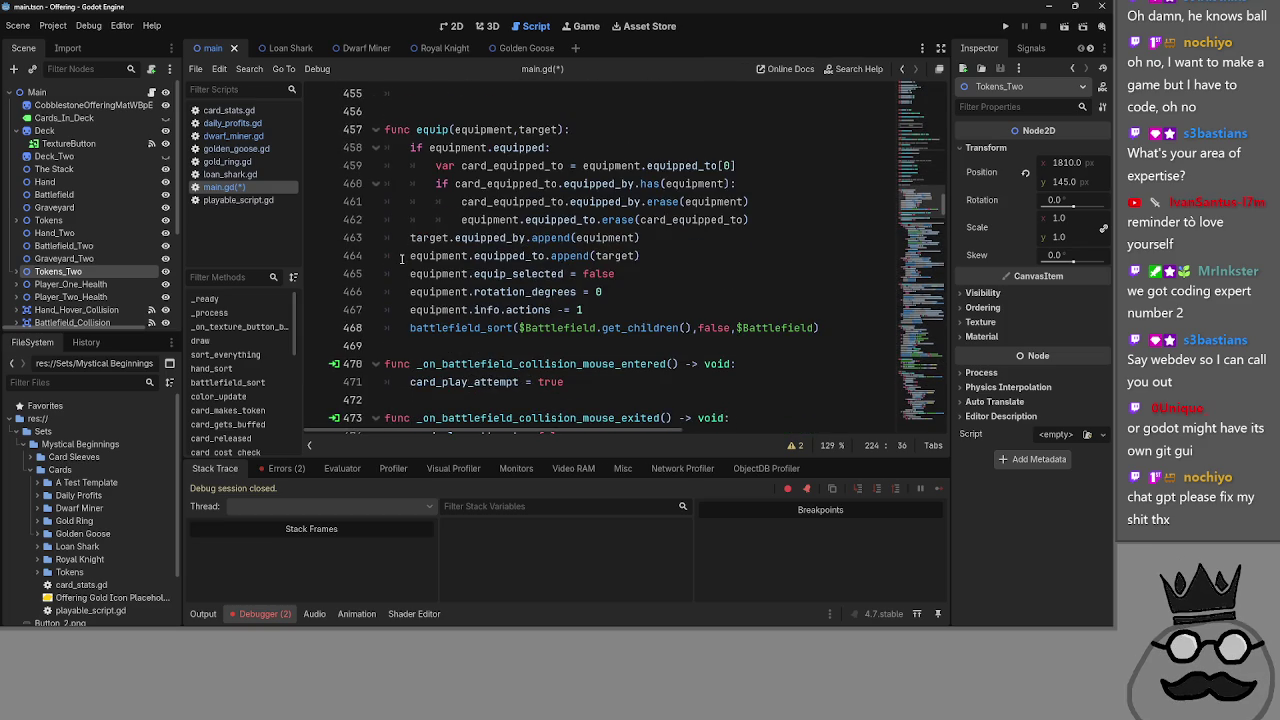
left_click(375, 129)
left_click(377, 273)
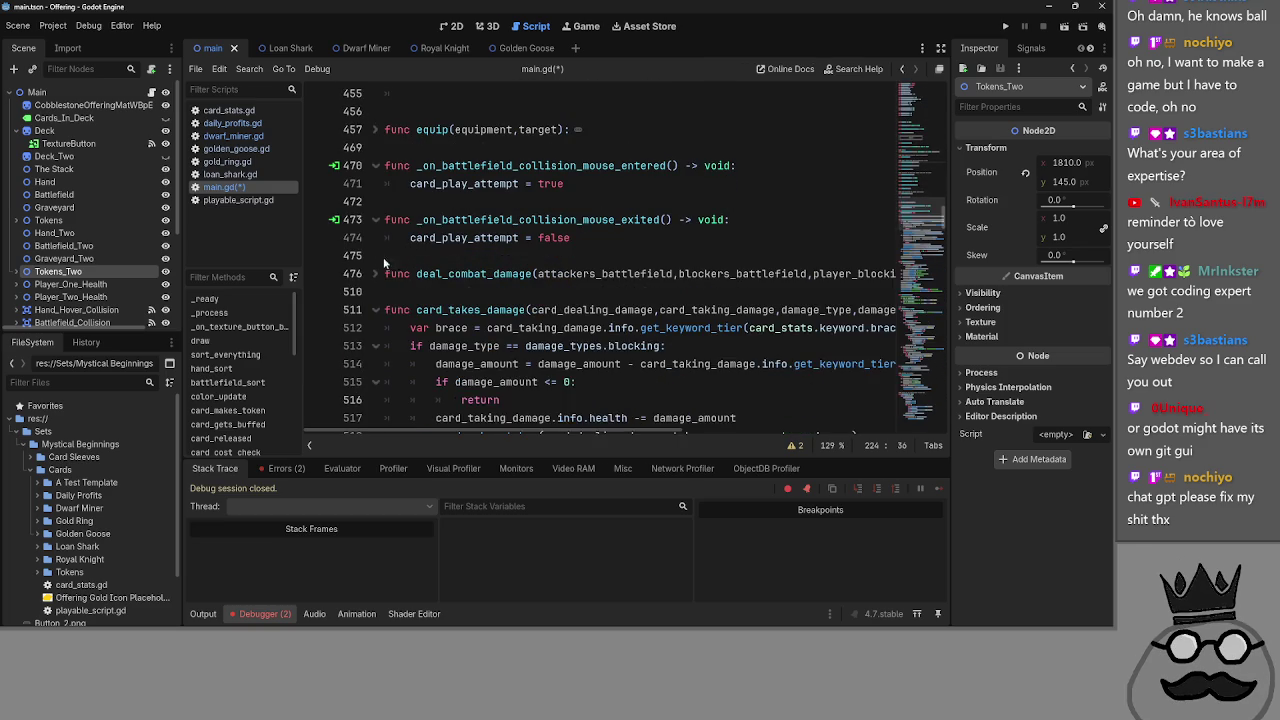
left_click(377, 219)
left_click(376, 291)
scroll(383, 260, "down", 2)
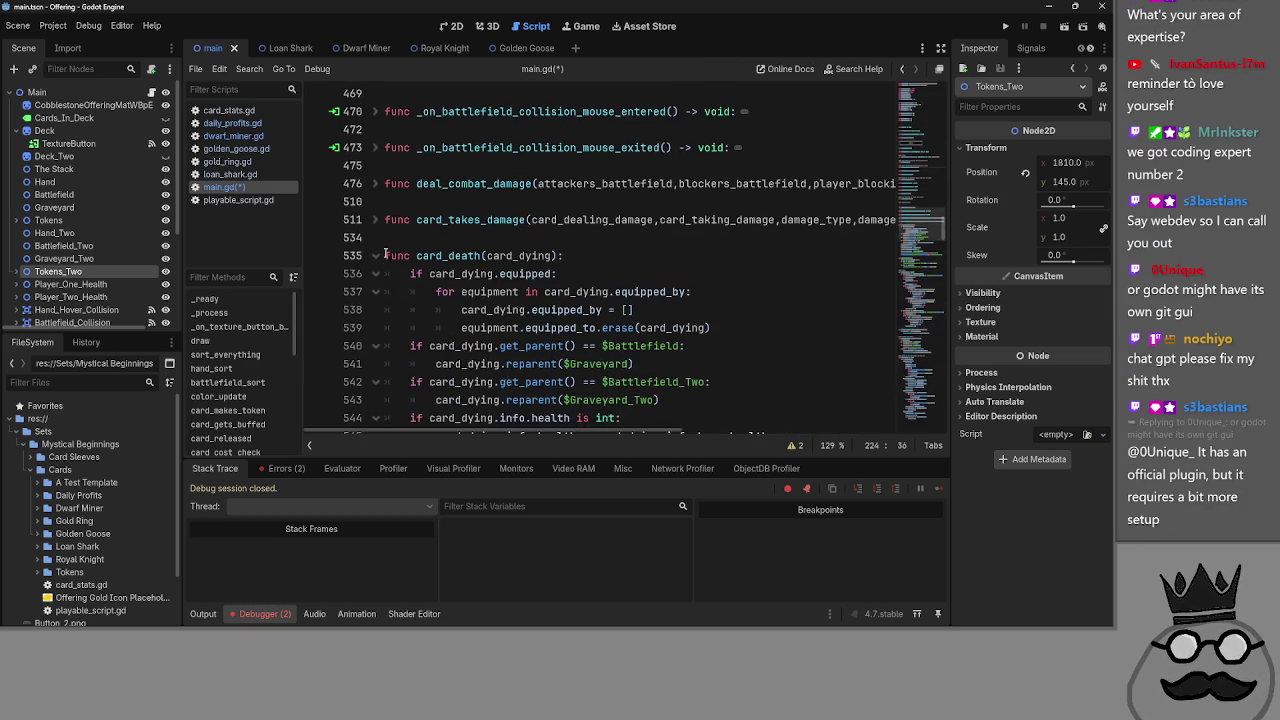
left_click(376, 150)
left_click(376, 183)
left_click(376, 237)
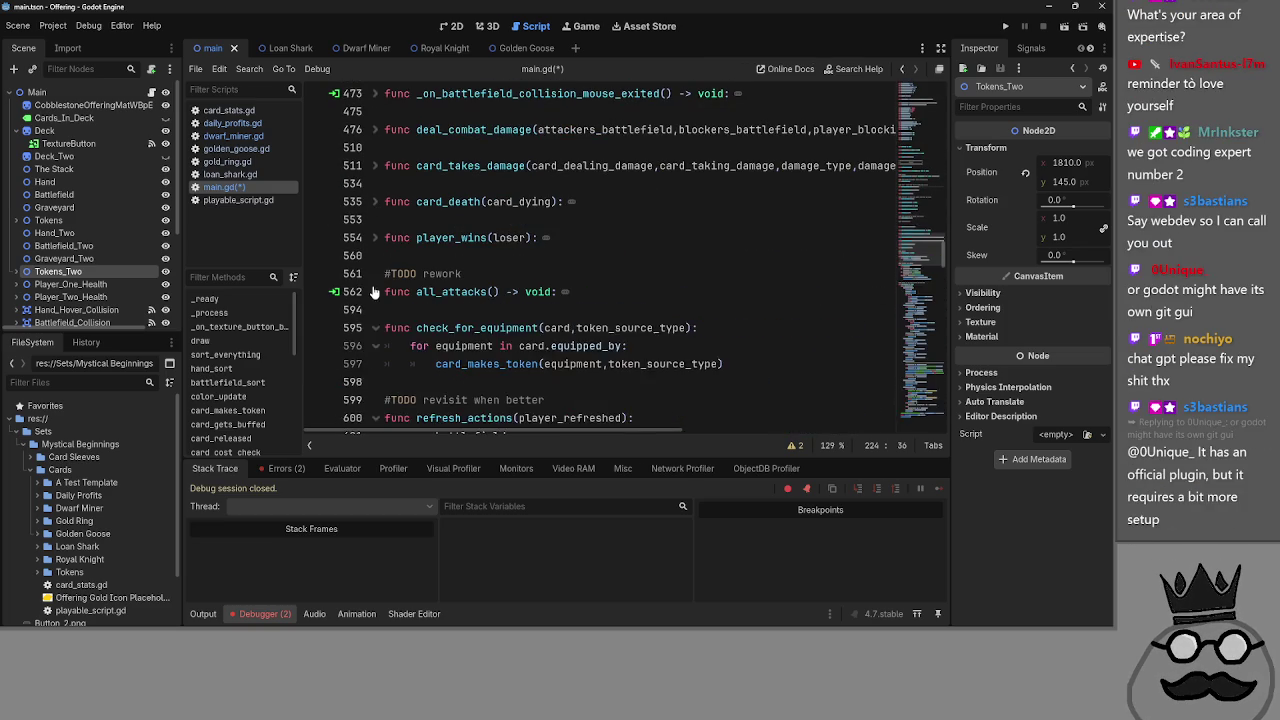
left_click(376, 273)
left_click(366, 327)
left_click(372, 327)
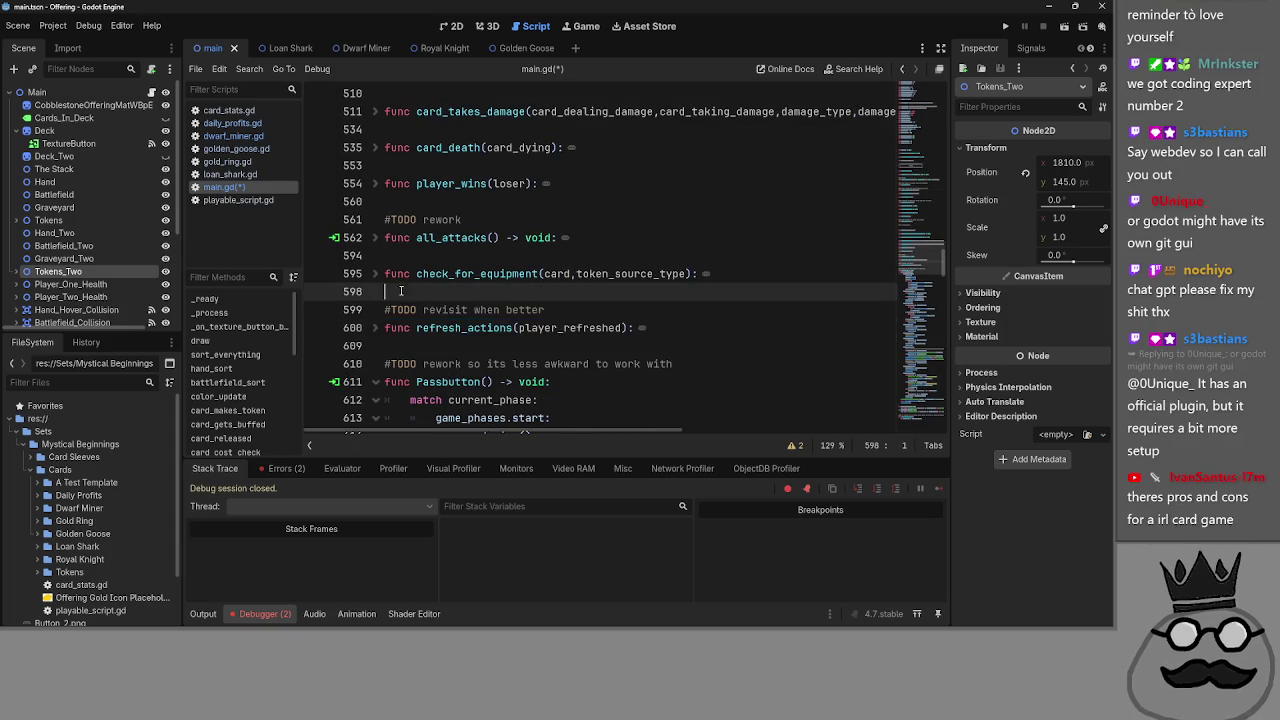
scroll(367, 328, "down", 1)
left_click(376, 327)
scroll(372, 260, "down", 3)
left_click(376, 201)
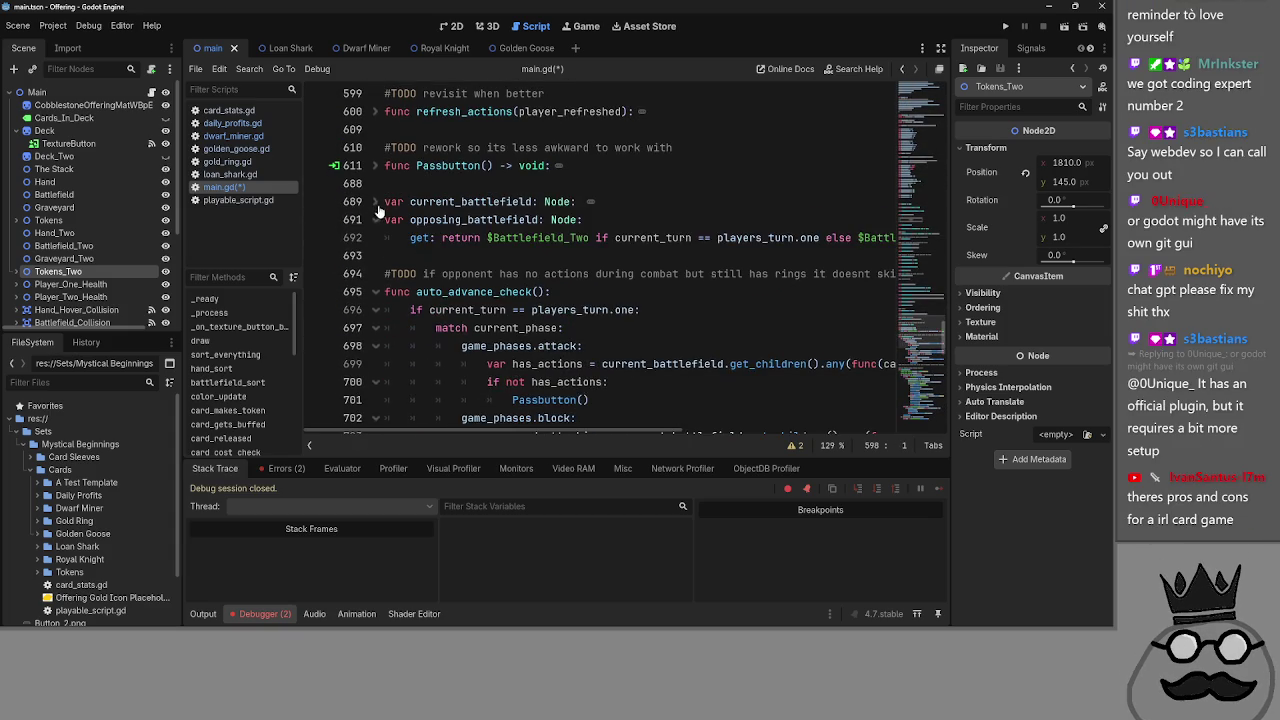
left_click(376, 219)
left_click(376, 273)
scroll(378, 280, "down", 1)
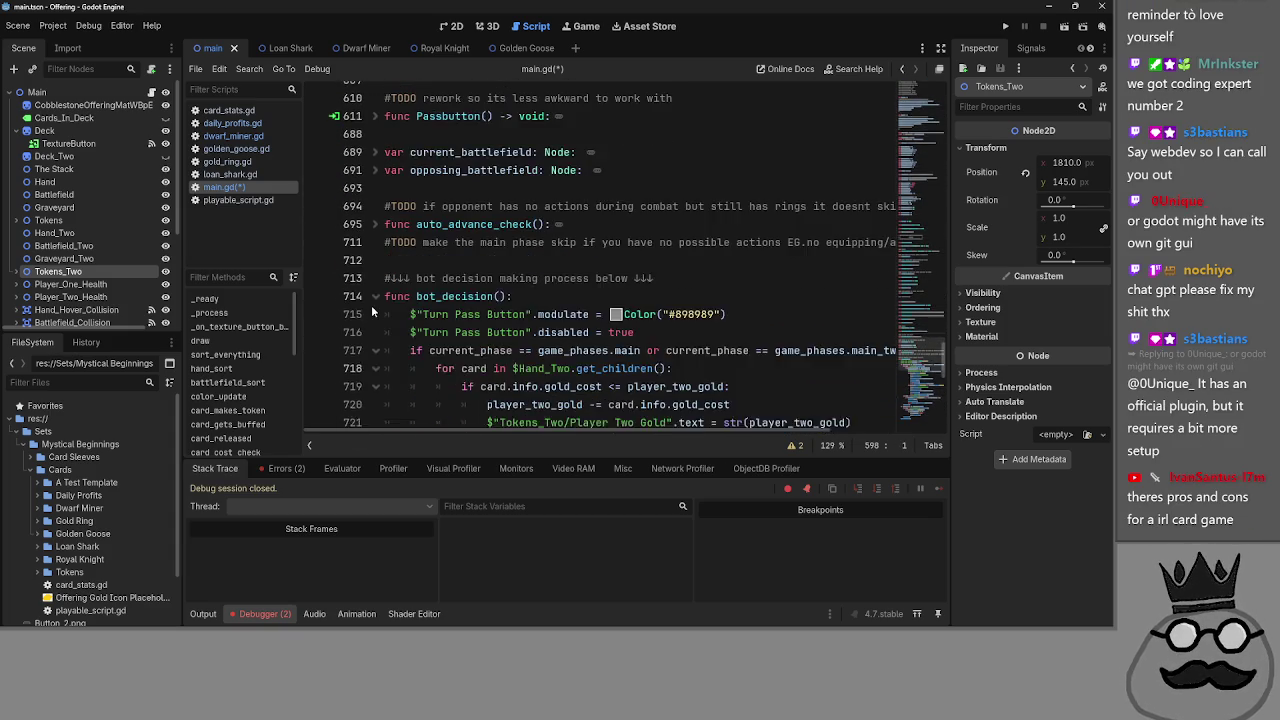
left_click(376, 287)
scroll(386, 288, "up", 15)
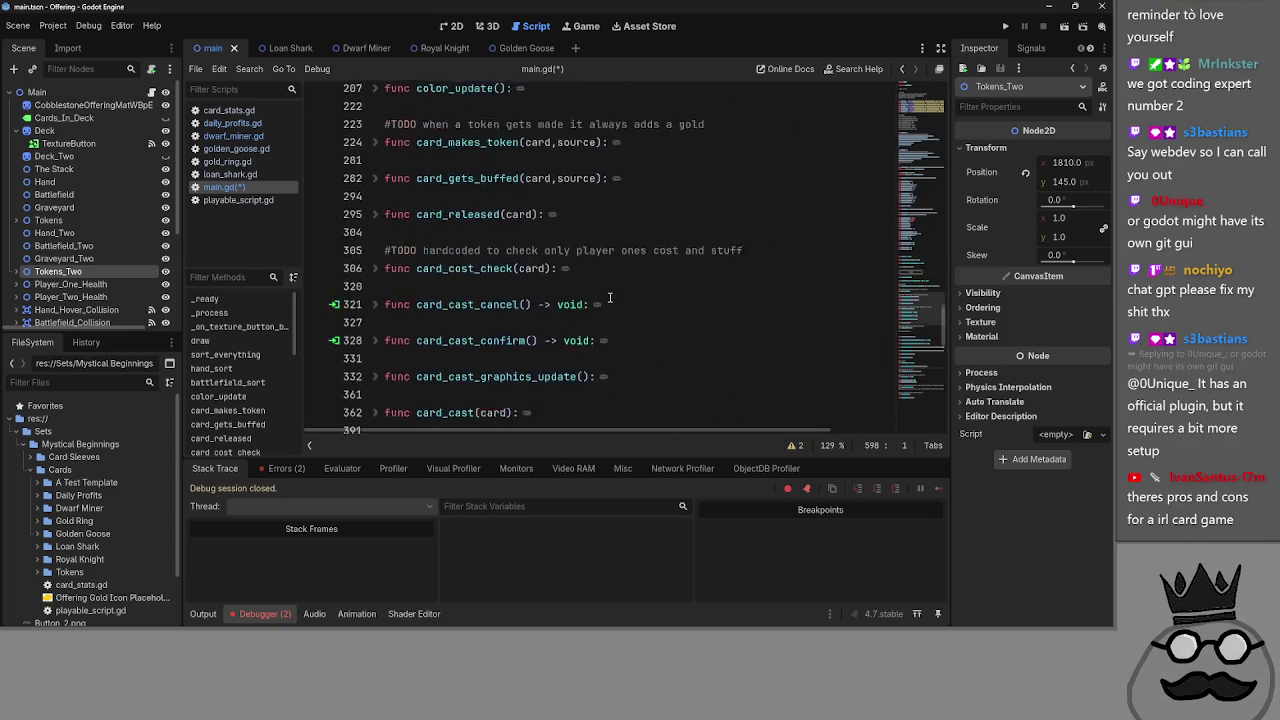
scroll(590, 298, "up", 10)
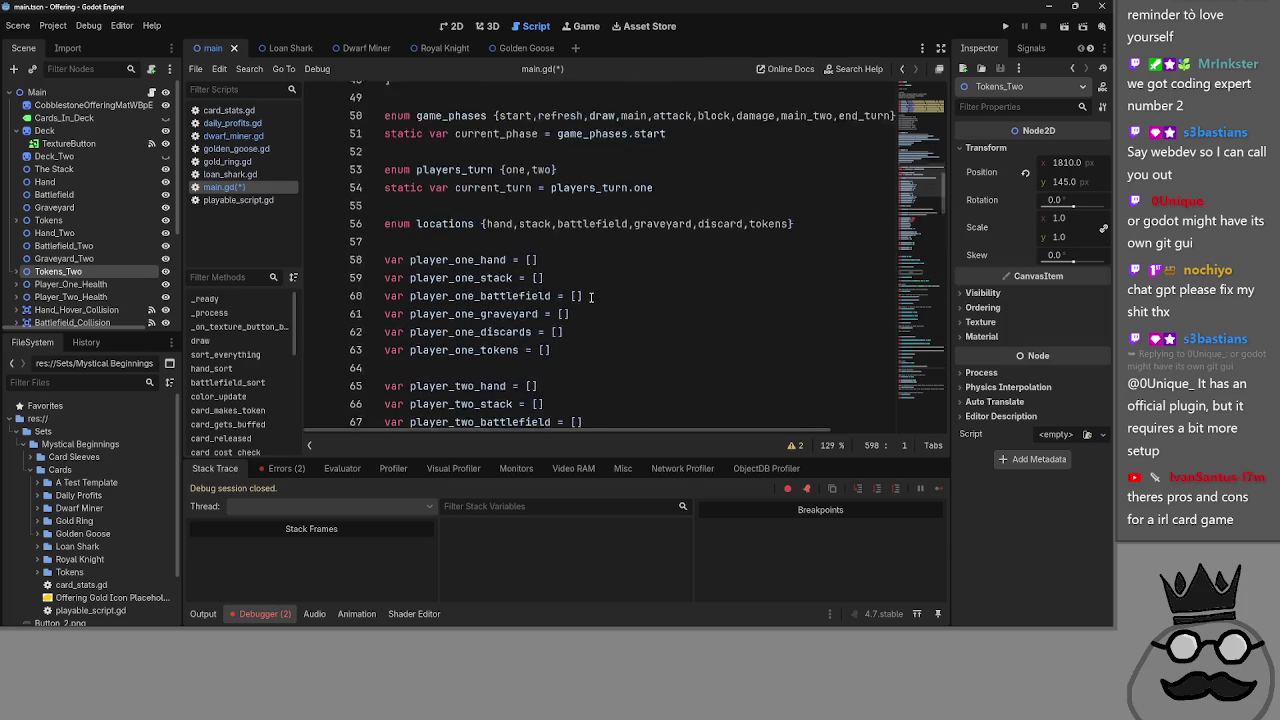
scroll(590, 297, "up", 7)
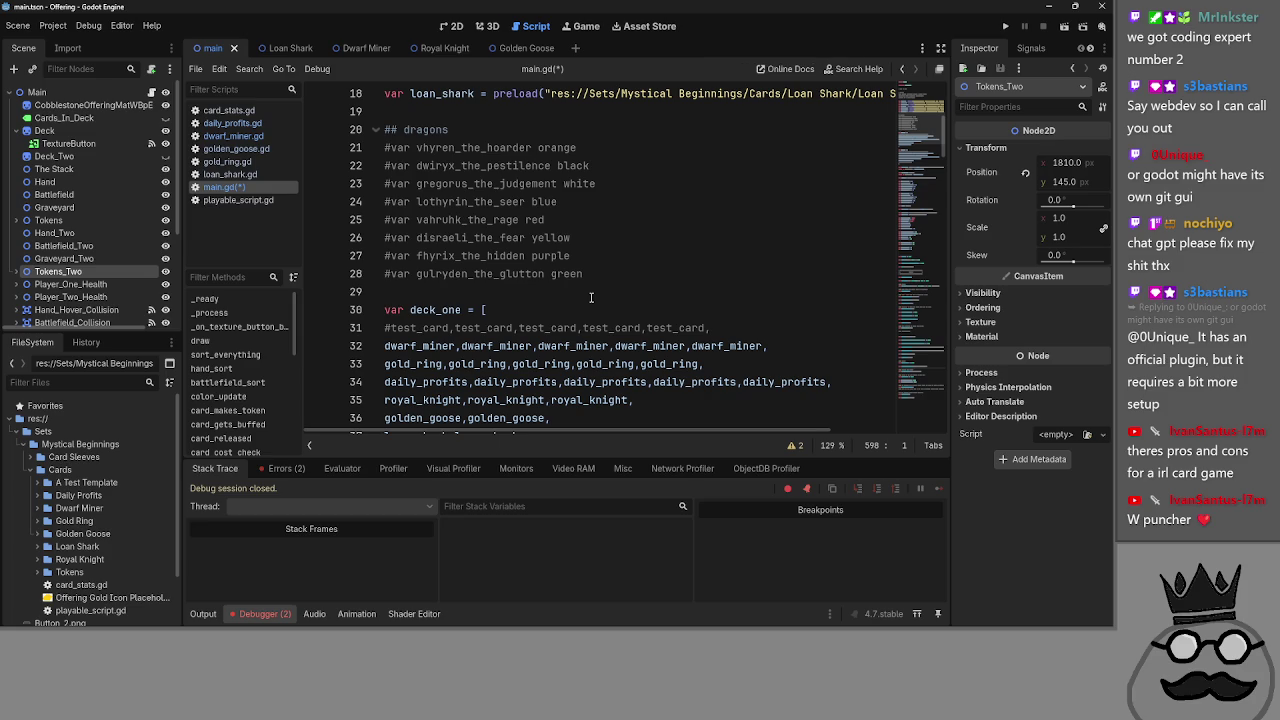
- Select the commented-out test_card line in deck_two, then deselect it, leaving it commented
scroll(591, 297, "down", 5)
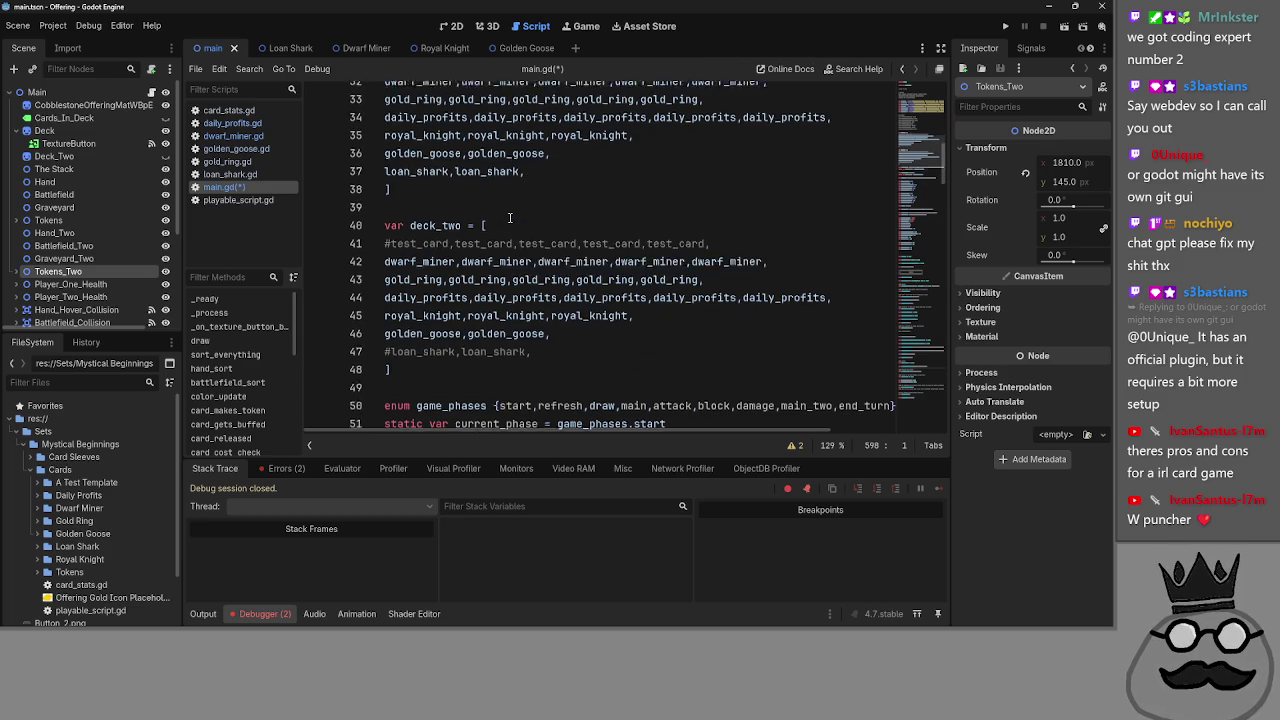
left_click(535, 225)
mouse_move(762, 241)
left_mouse_down()
mouse_move(400, 274)
mouse_move(390, 232)
left_mouse_up()
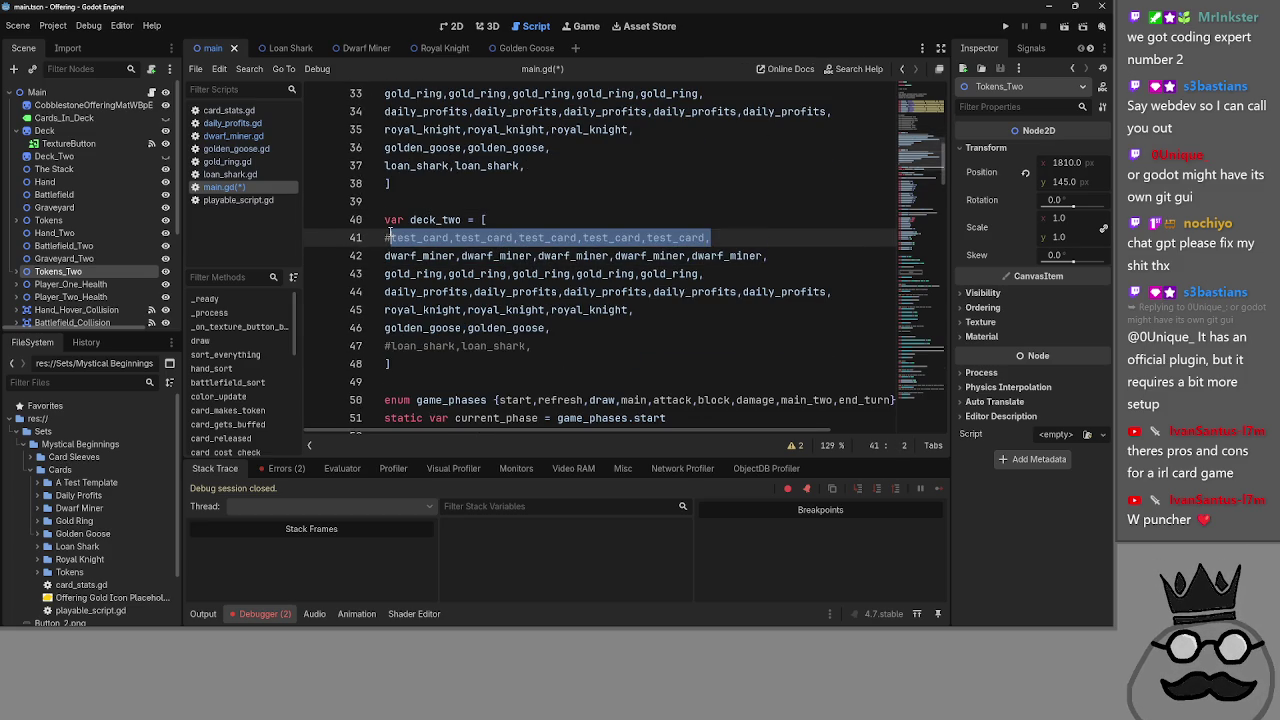
left_click(710, 237)
left_click_drag(710, 237, 378, 237)
left_click(760, 238)
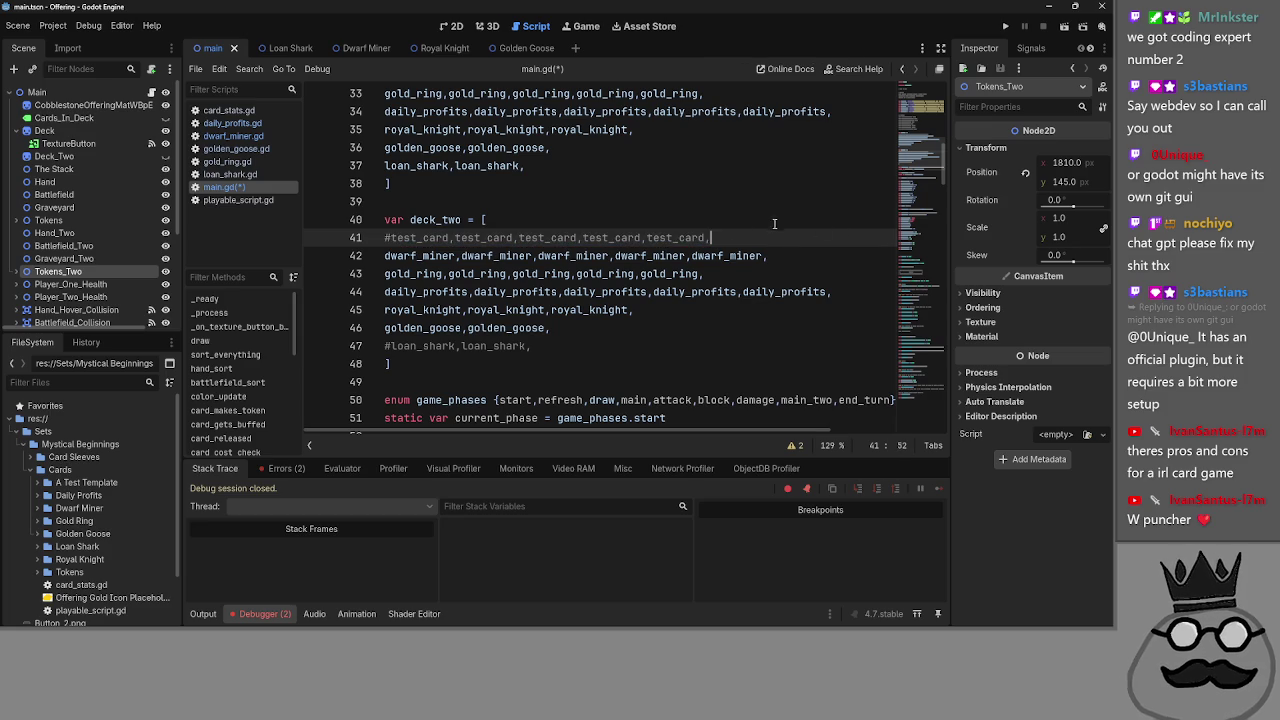
- Put the caret on the blank line below current_turn and bring up the Alt+Tab window switcher
scroll(772, 210, "down", 5)
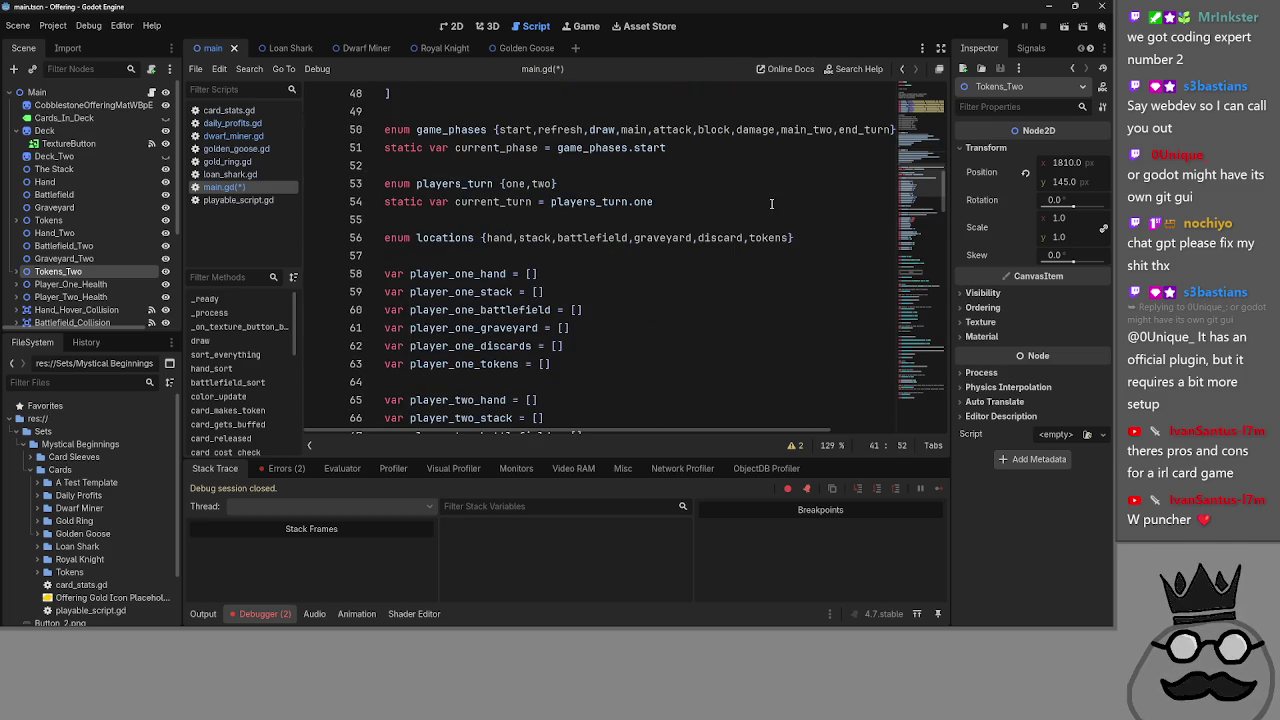
left_click(772, 201)
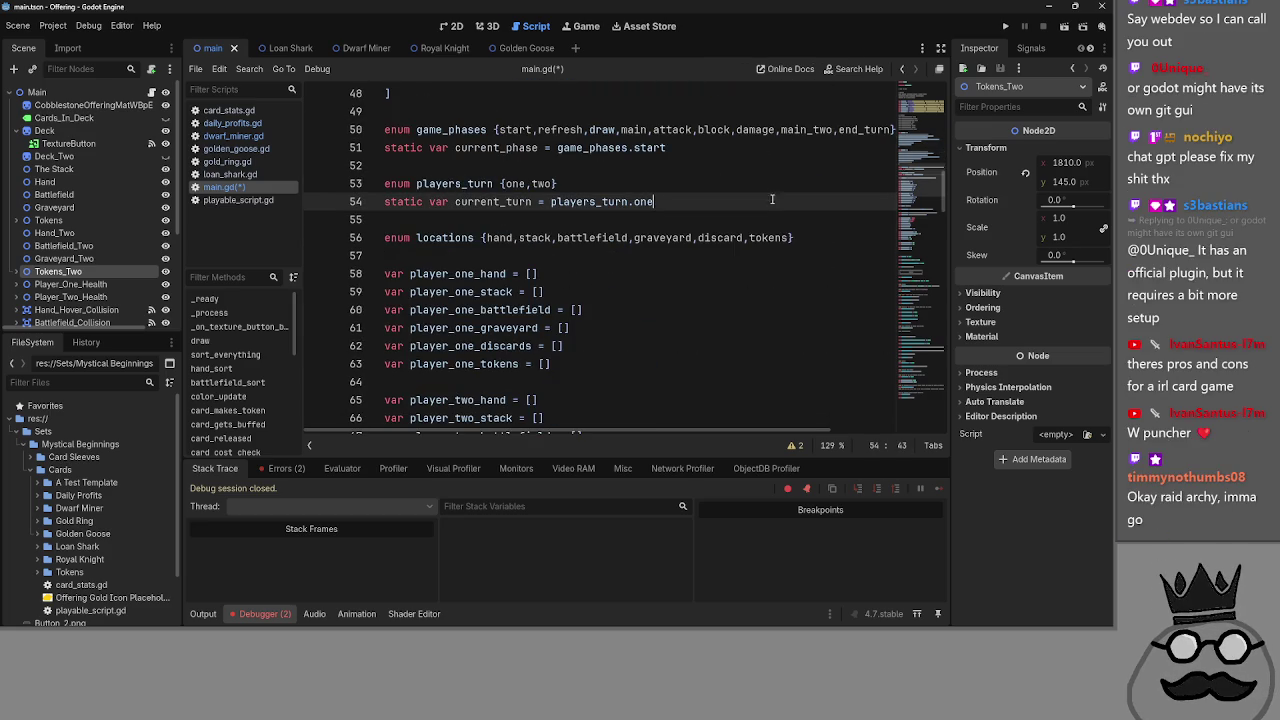
left_click(696, 219)
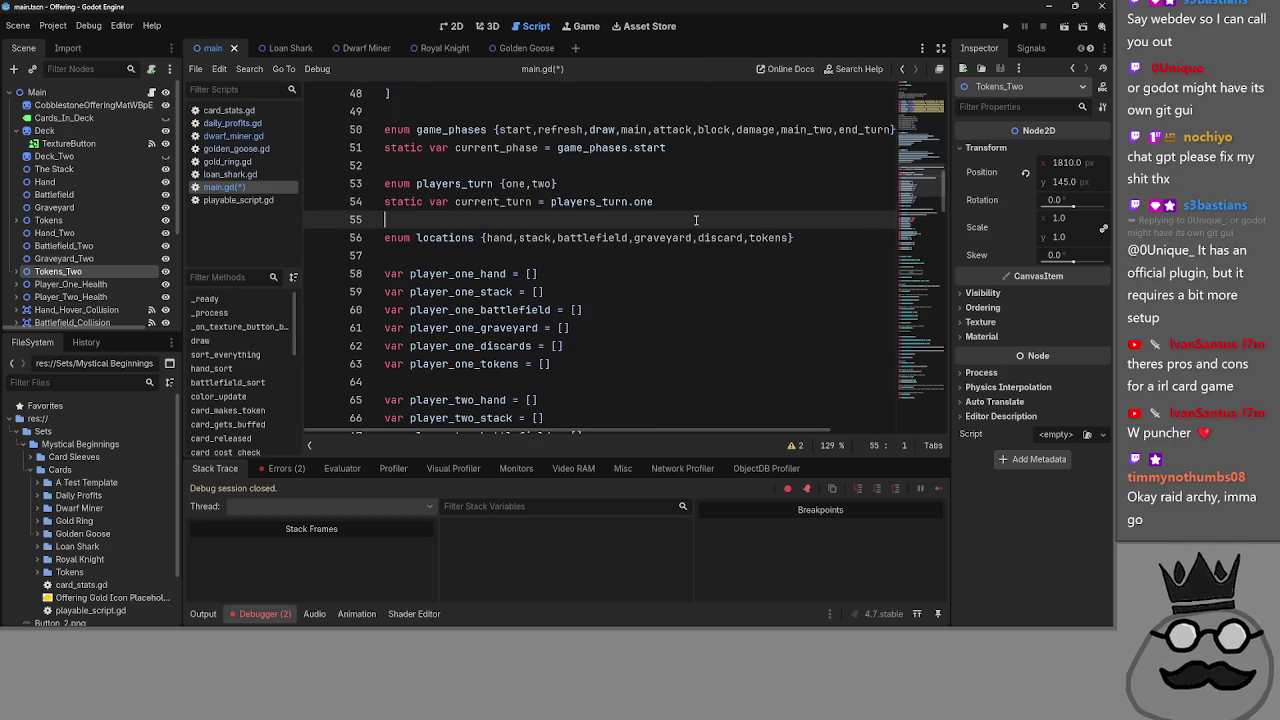
key("alt+Tab")
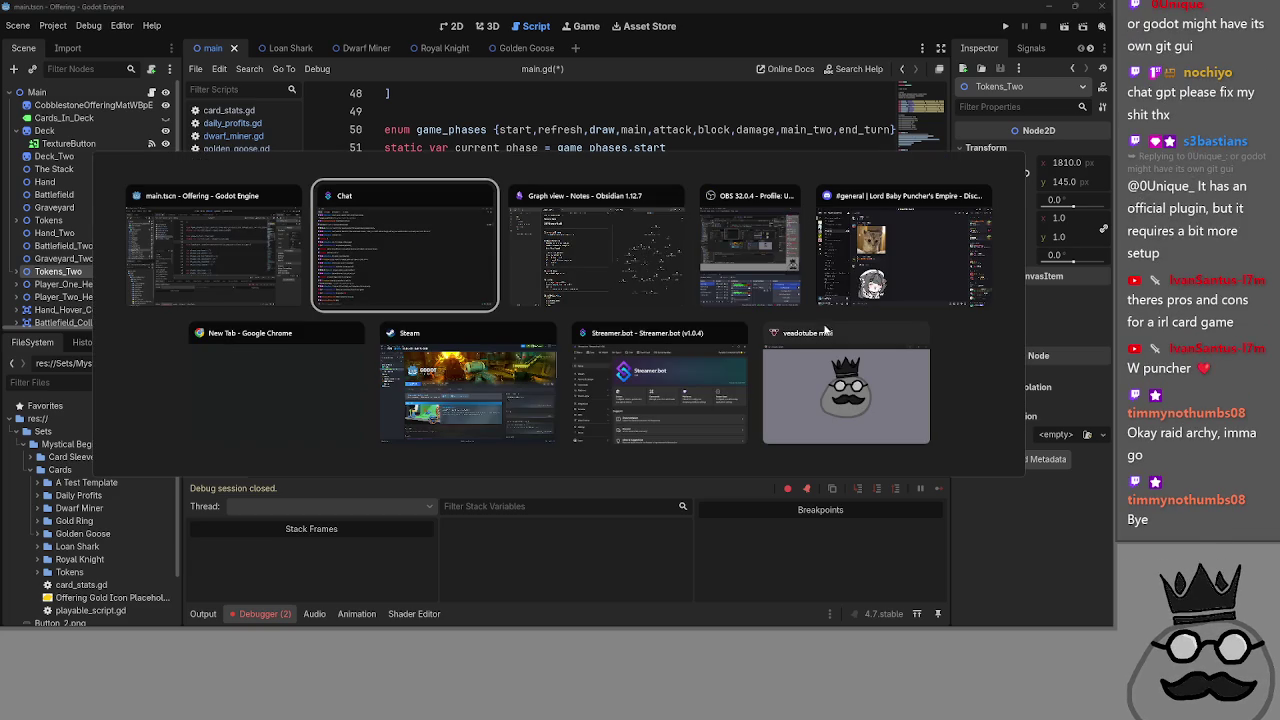
- Pick the Godot Engine window in the switcher to get back to main.gd in the editor
key("alt+Tab")
key("alt+Tab")
key("alt+Tab")
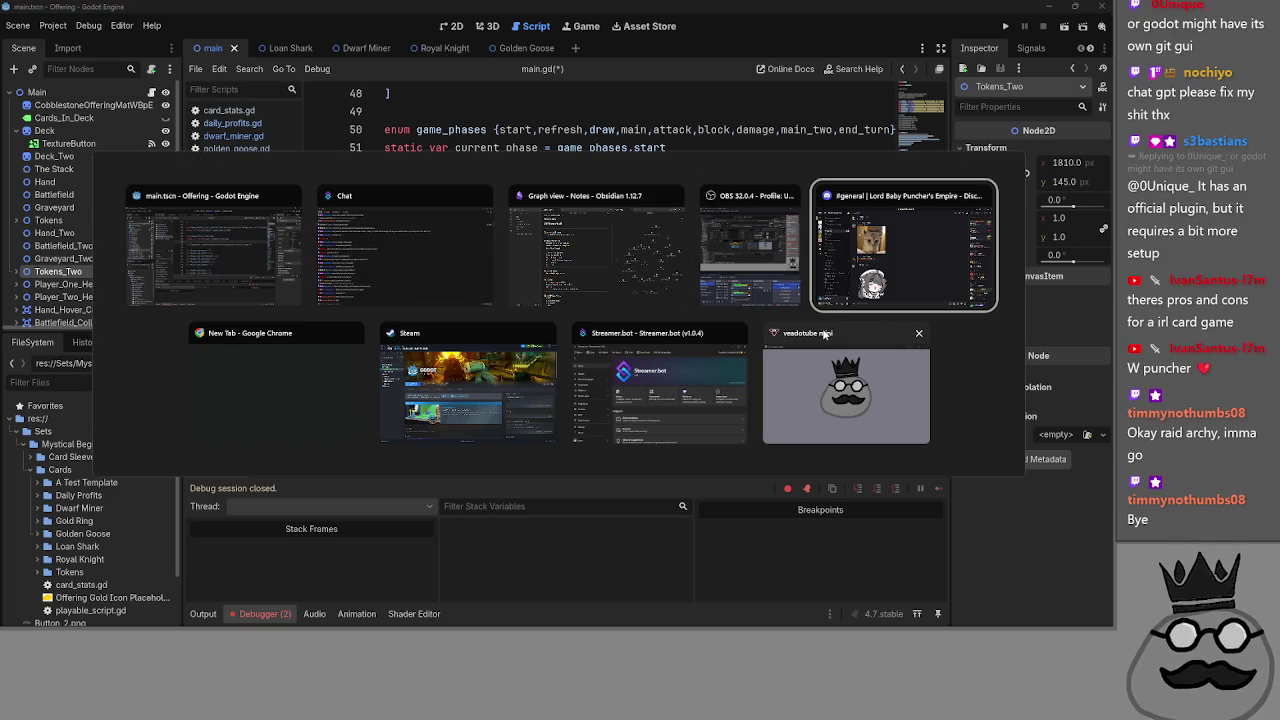
left_click(215, 245)
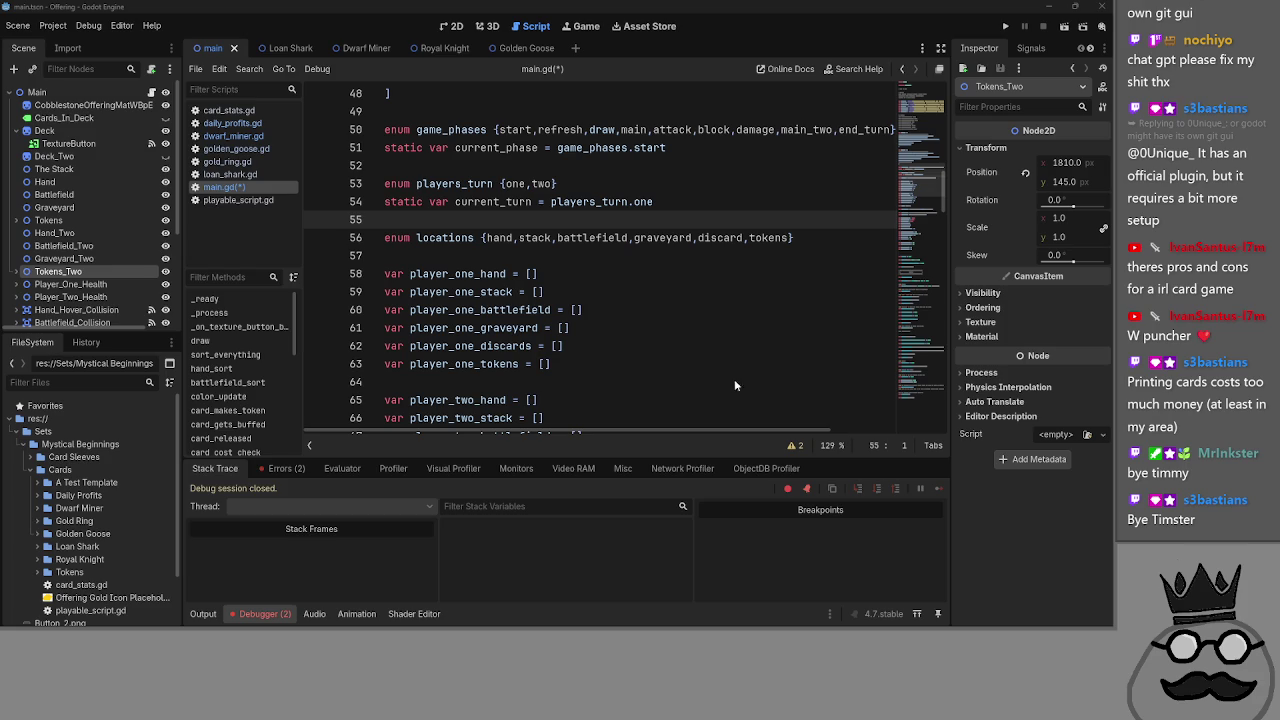
- Move the caret through the variable declarations around lines 55 to 64
left_click(498, 255)
left_click(490, 216)
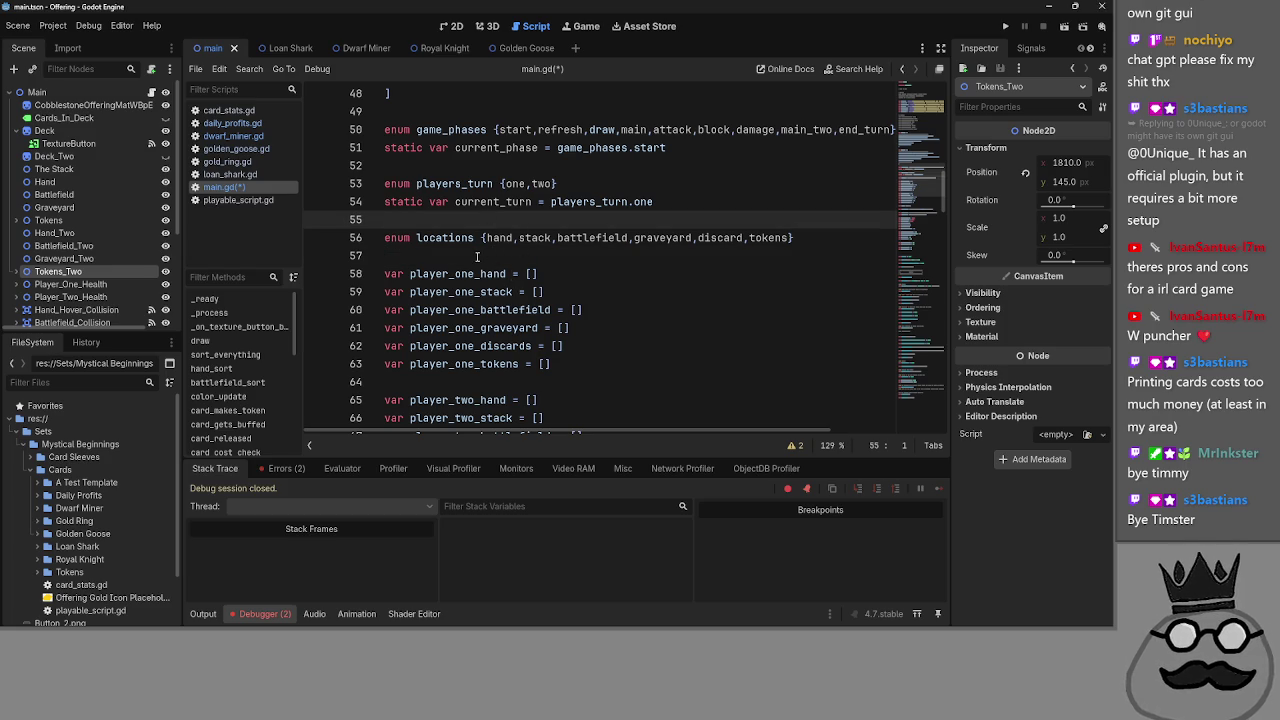
left_click(478, 256)
scroll(490, 280, "down", 2)
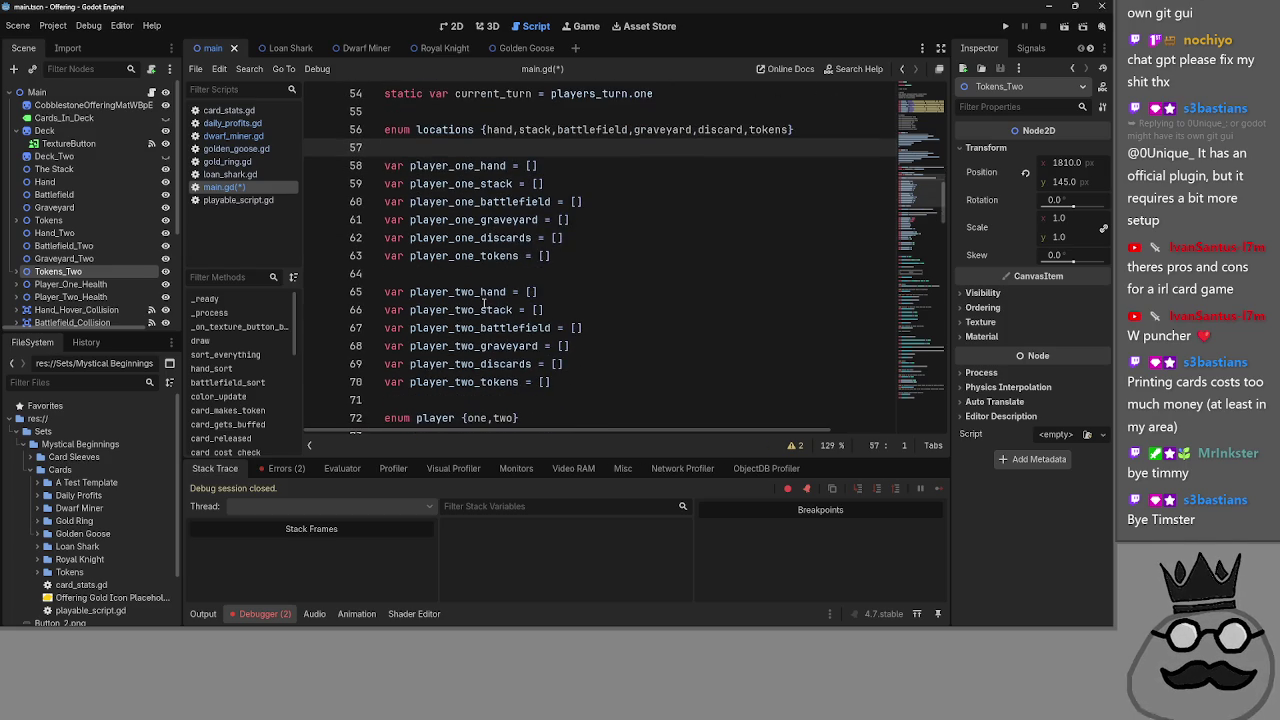
left_click(465, 270)
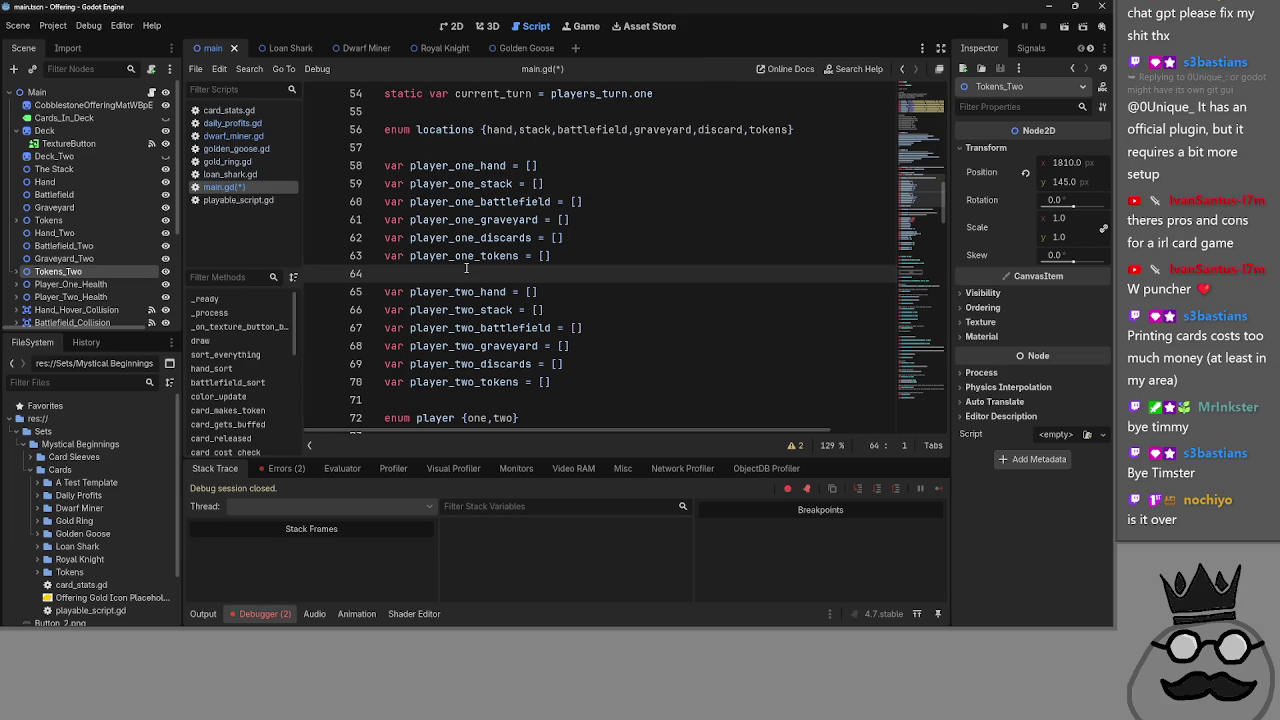
- Scroll down to draw() and select $Hand_Two on line 118
scroll(537, 310, "down", 6)
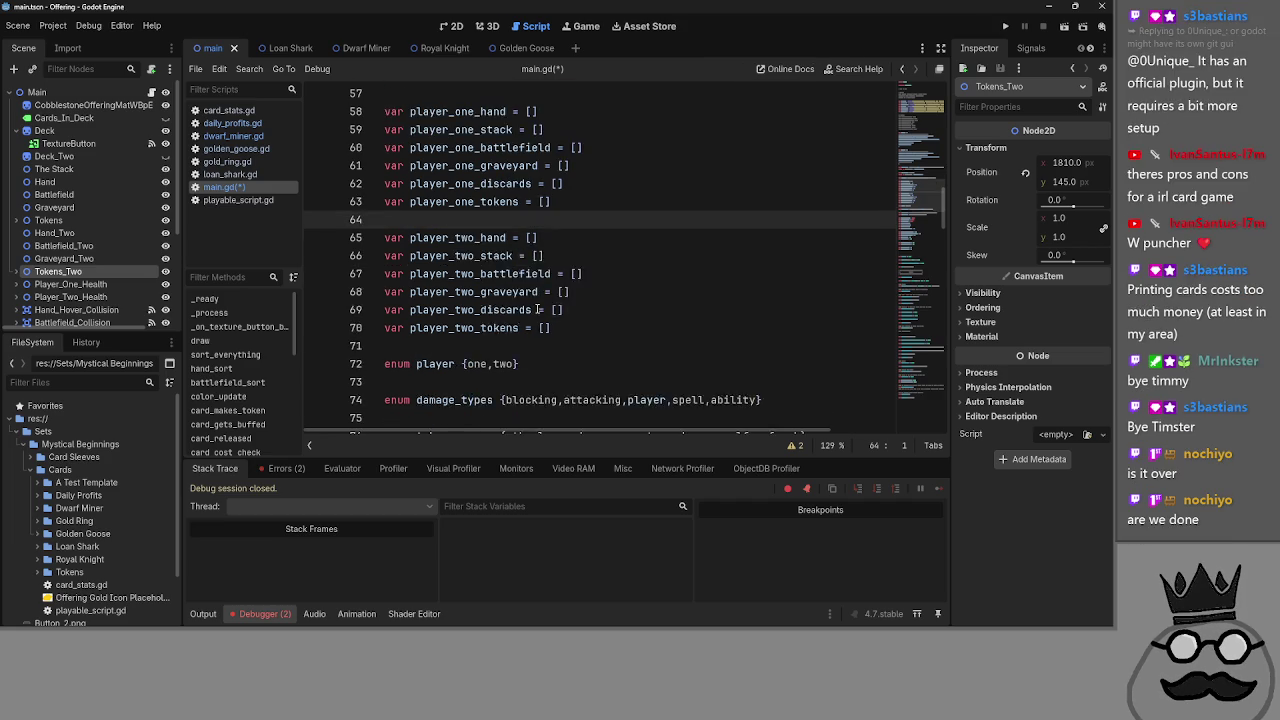
scroll(565, 348, "down", 3)
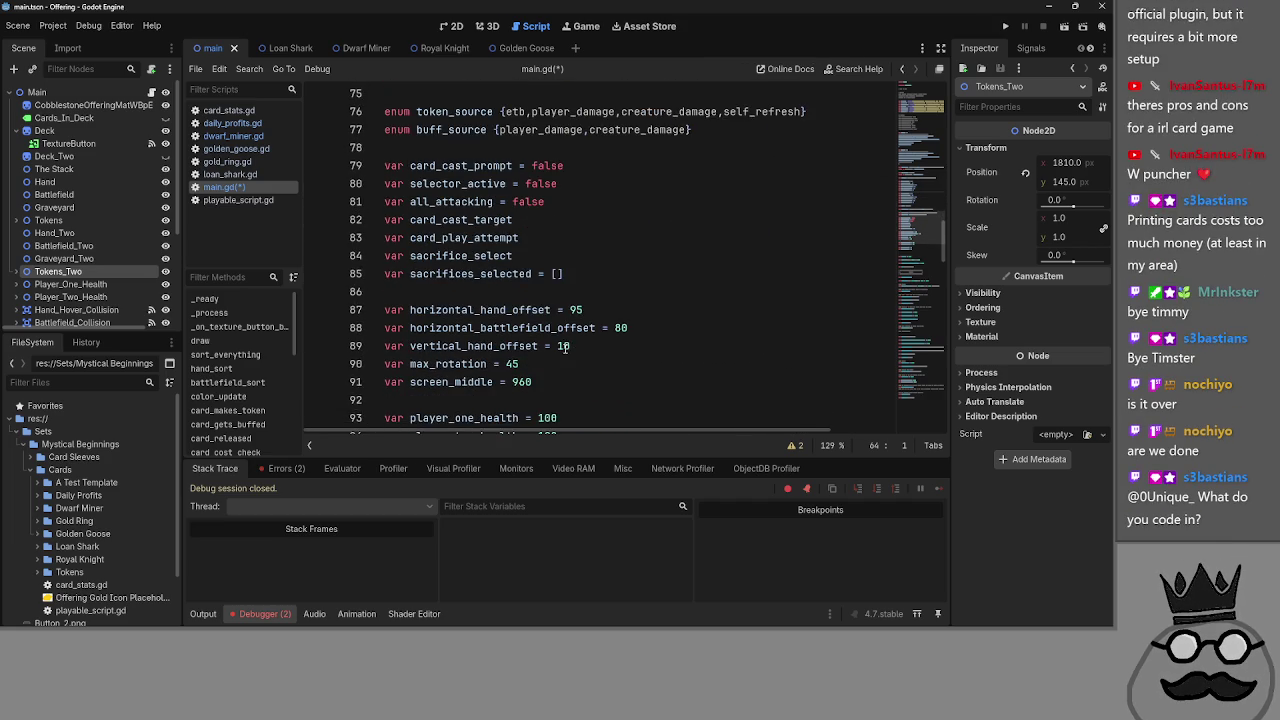
scroll(565, 346, "up", 2)
scroll(565, 346, "down", 8)
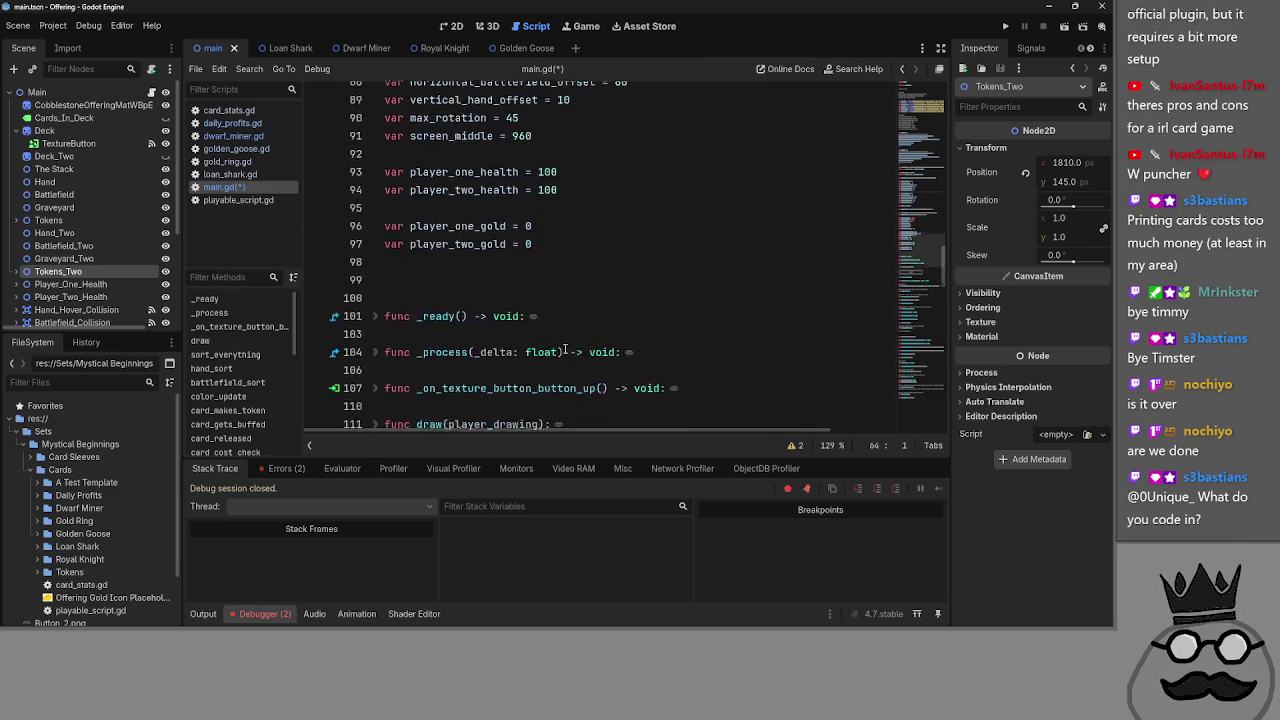
scroll(437, 255, "down", 4)
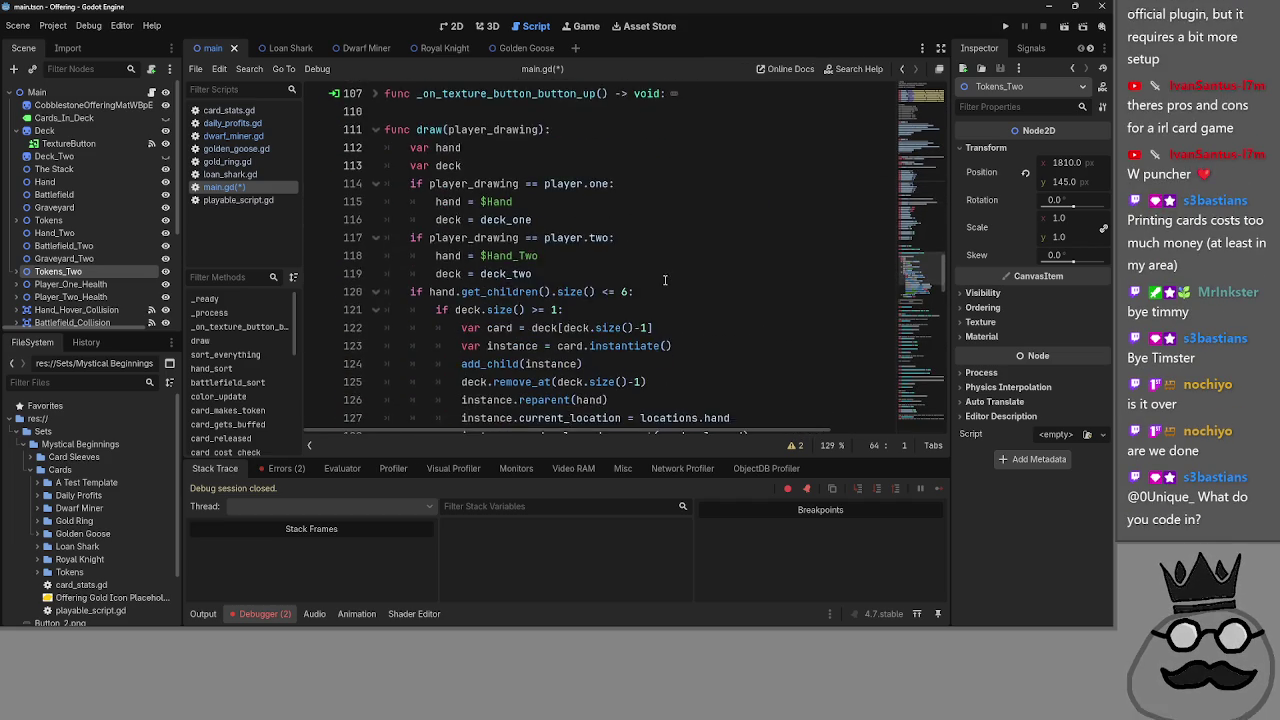
triple_click(566, 203)
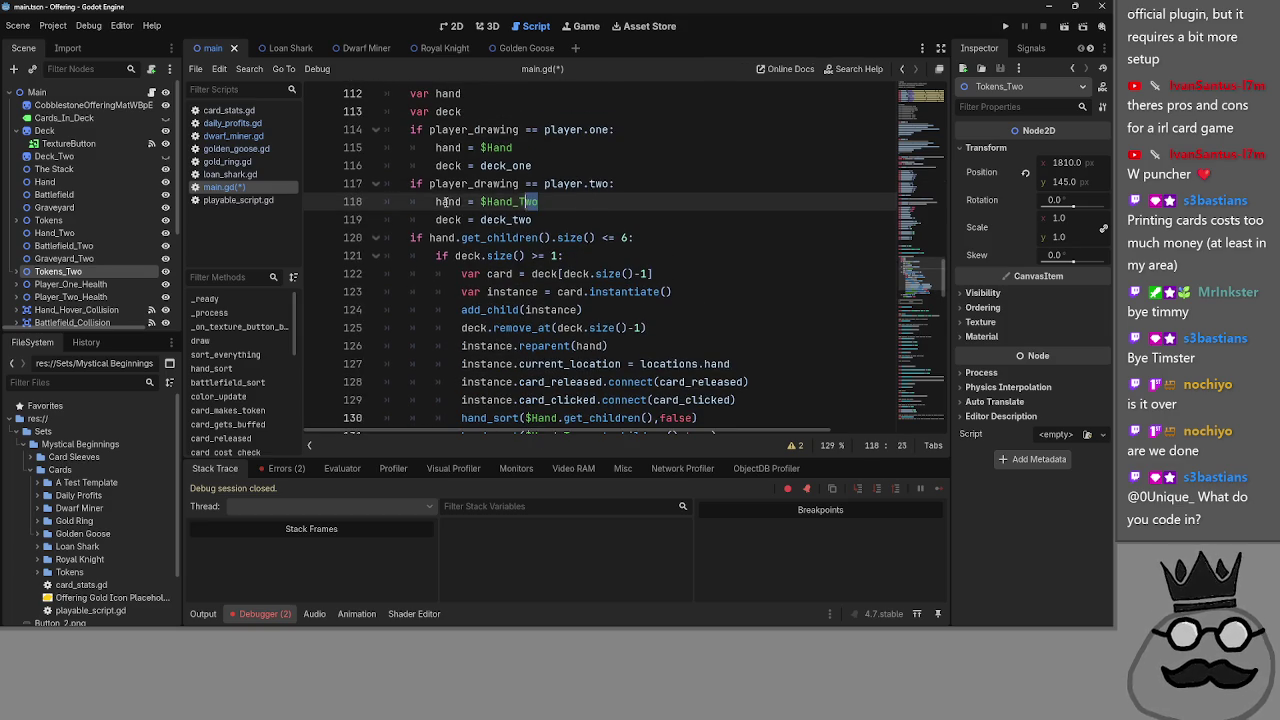
double_click(509, 202)
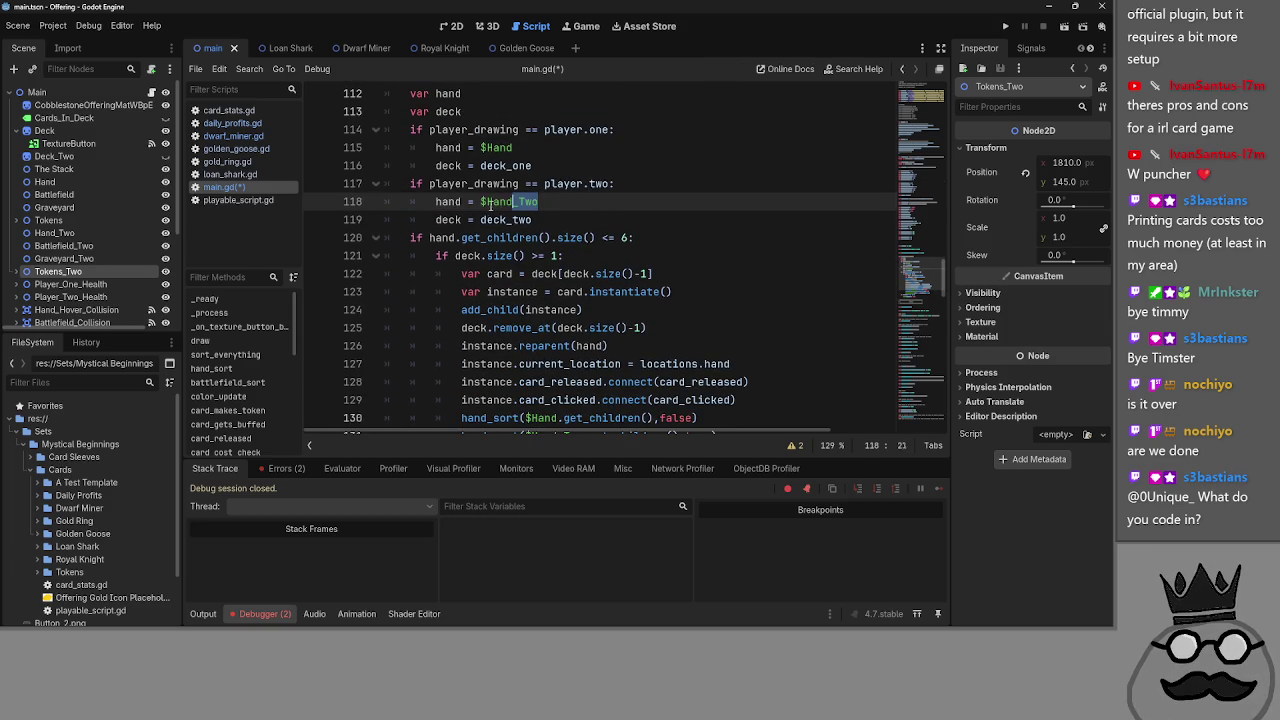
scroll(697, 233, "down", 1)
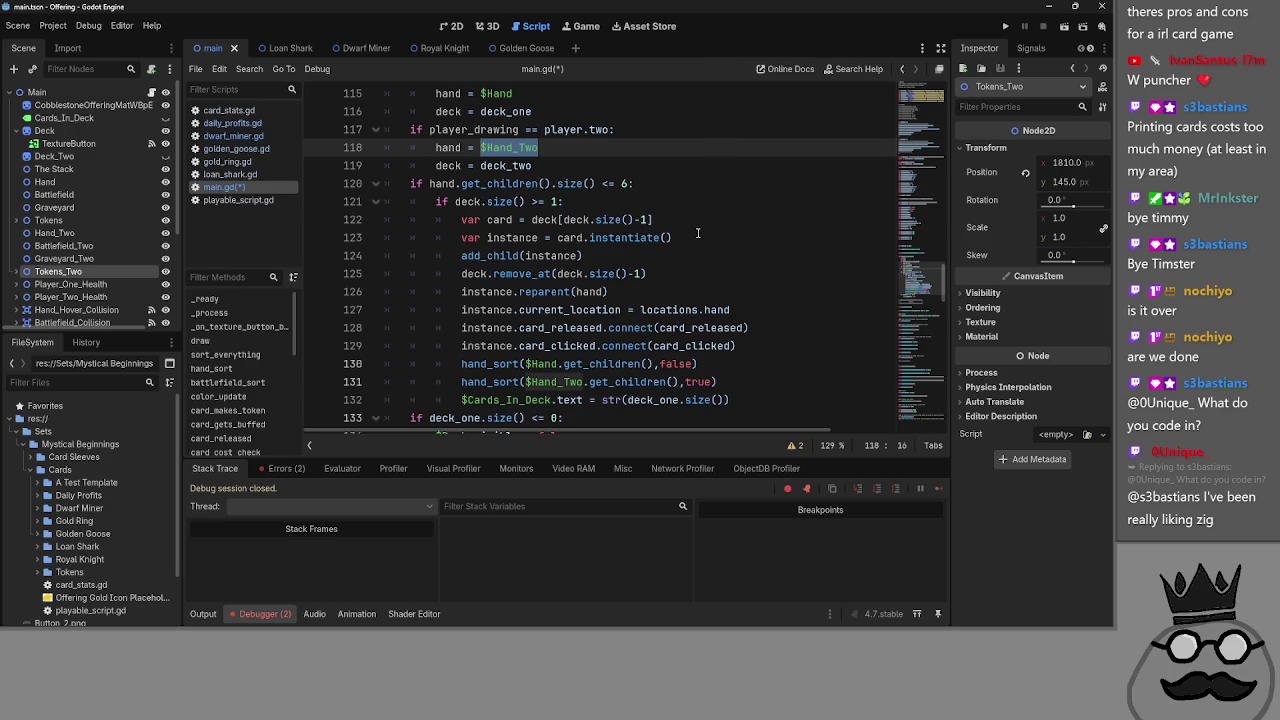
left_click(697, 233)
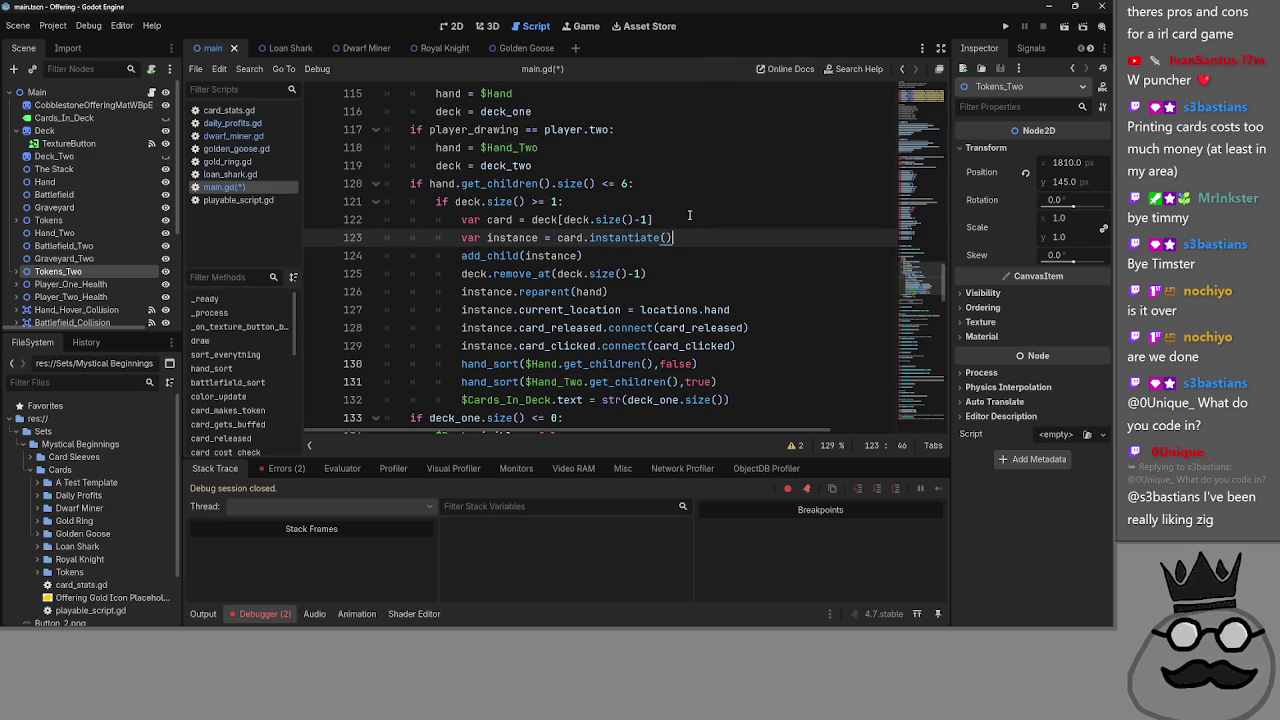
- Compare draw() with sort_everything(), checking its Hand and Hand_Two sort calls on lines 141-142
double_click(512, 147)
scroll(375, 243, "up", 4)
left_click(375, 238)
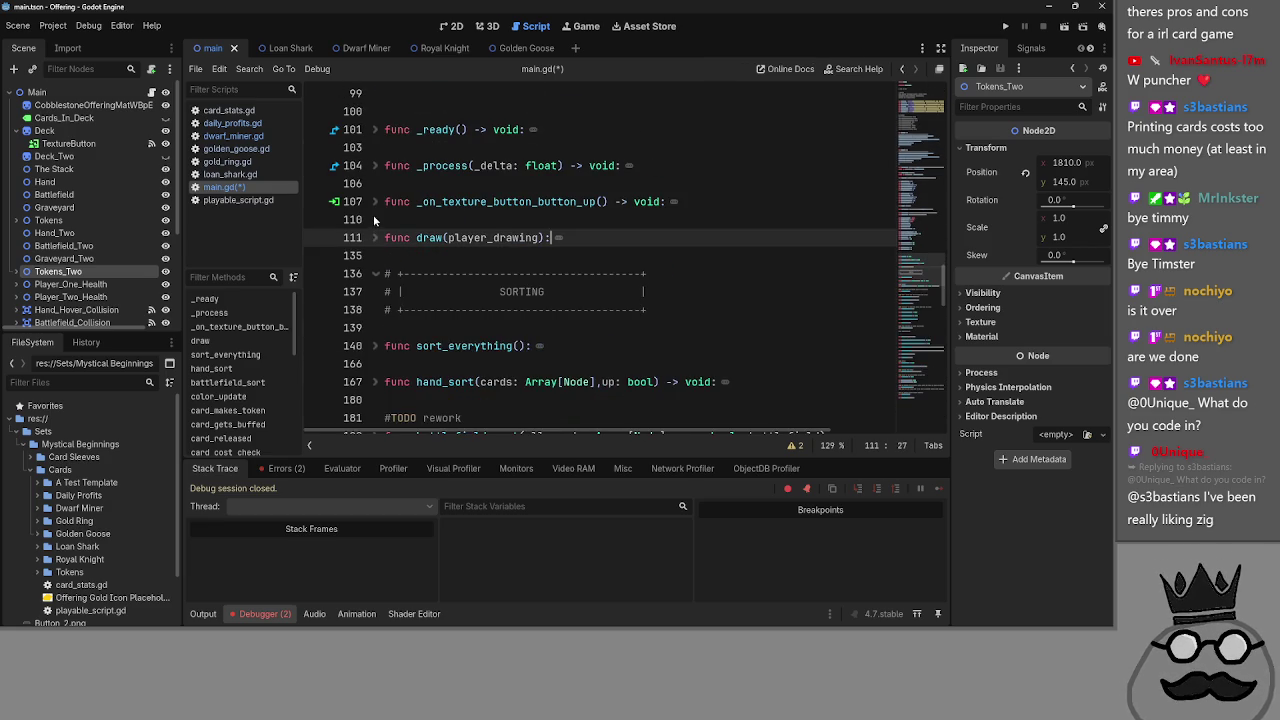
scroll(373, 216, "down", 1)
left_click(378, 294)
left_click(376, 292)
left_click(376, 292)
double_click(492, 310)
double_click(505, 328)
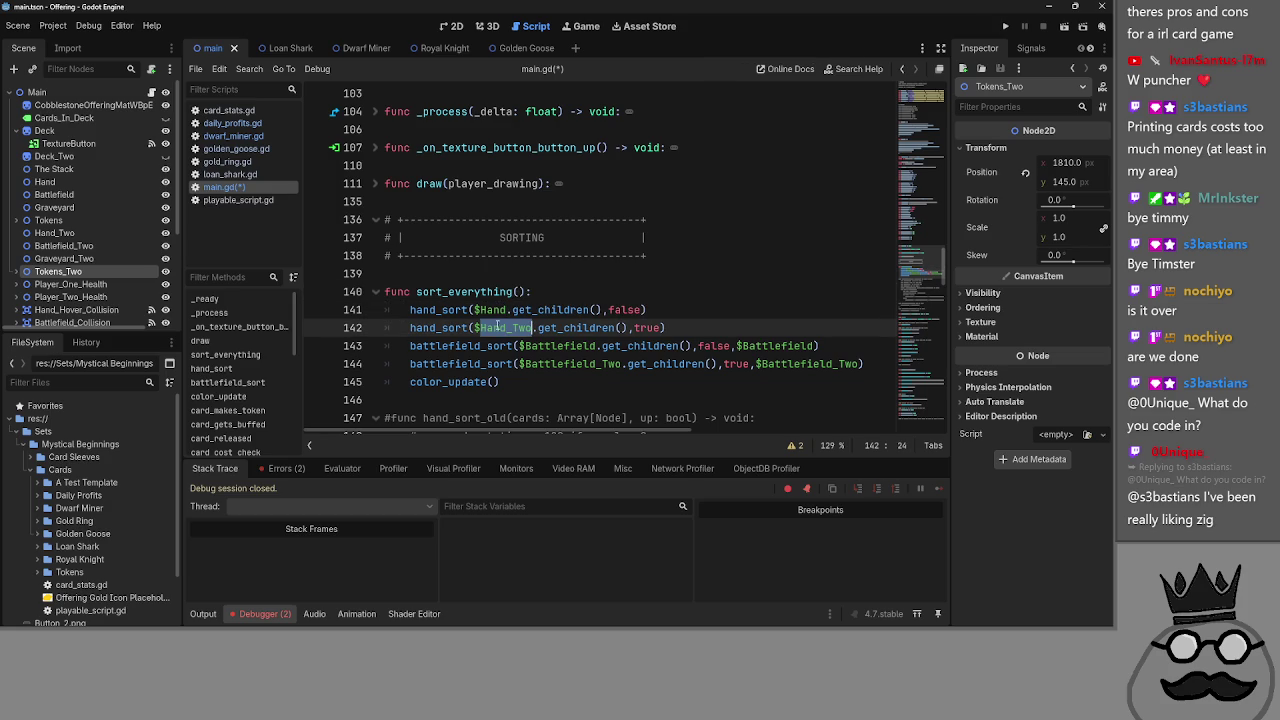
left_click(377, 292)
left_click(377, 184)
- Delete the two hand_sort calls from draw()
scroll(382, 187, "down", 4)
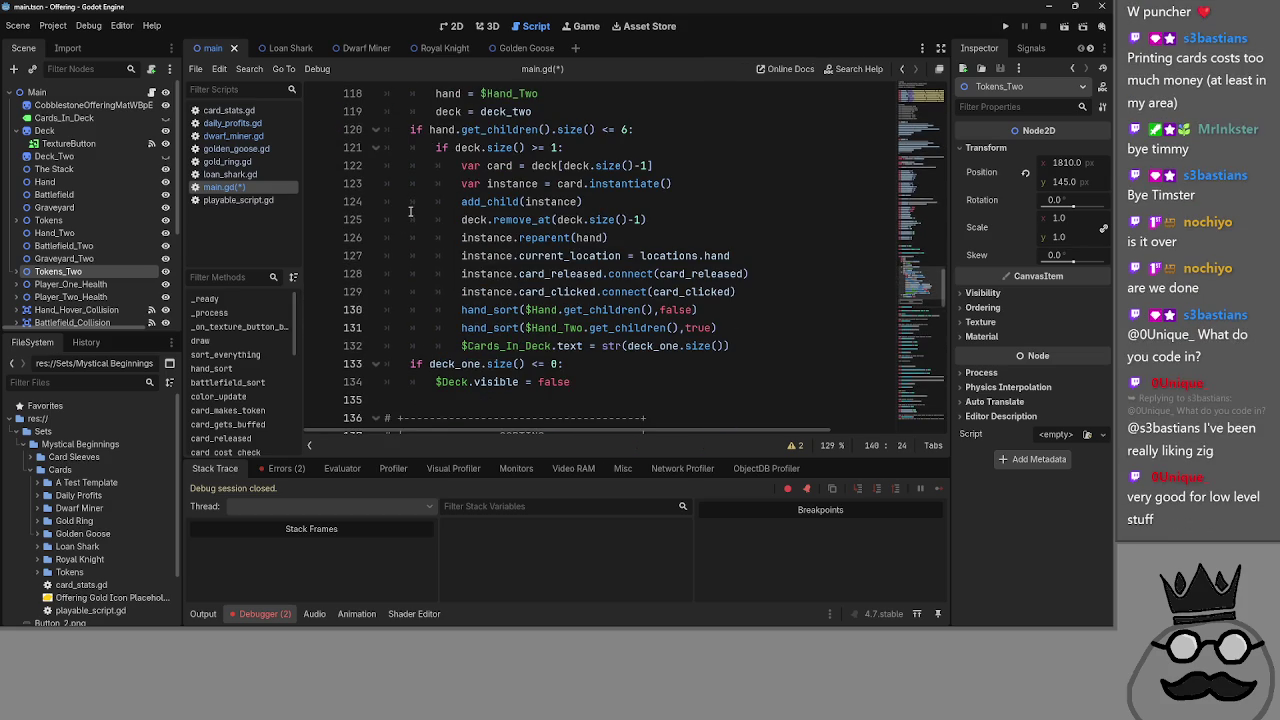
scroll(574, 381, "up", 1)
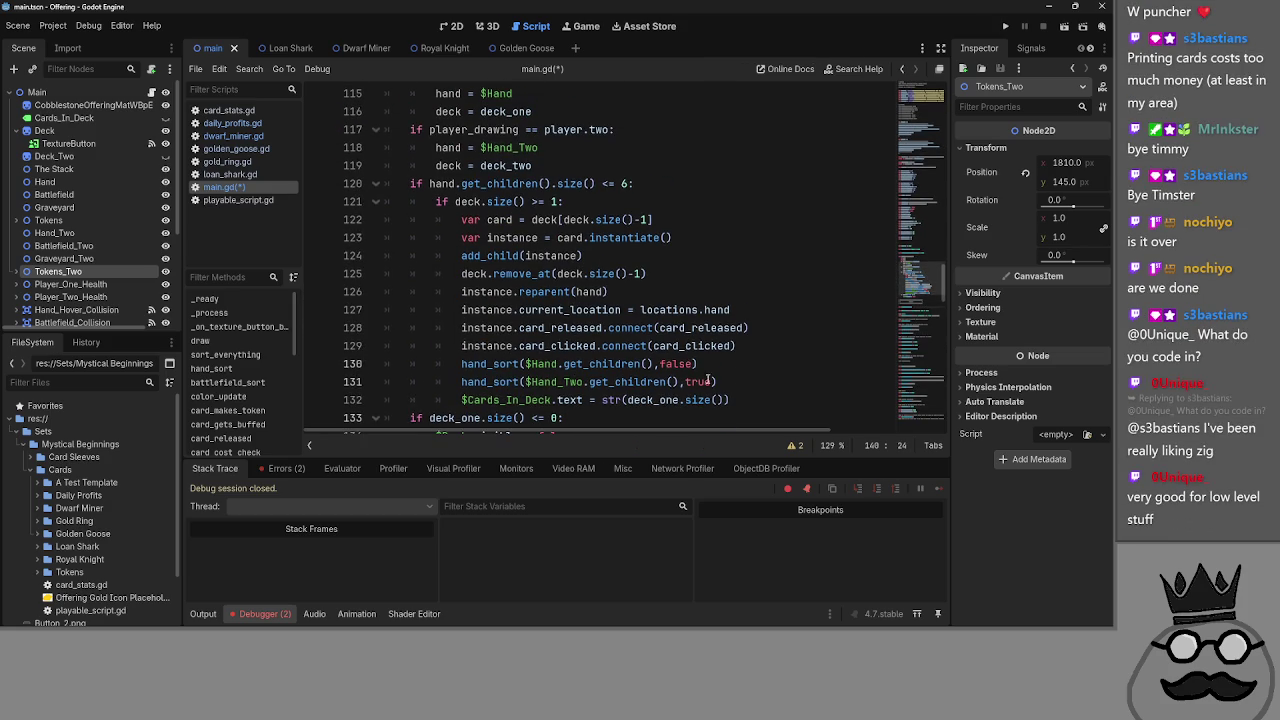
left_click_drag(762, 382, 388, 364)
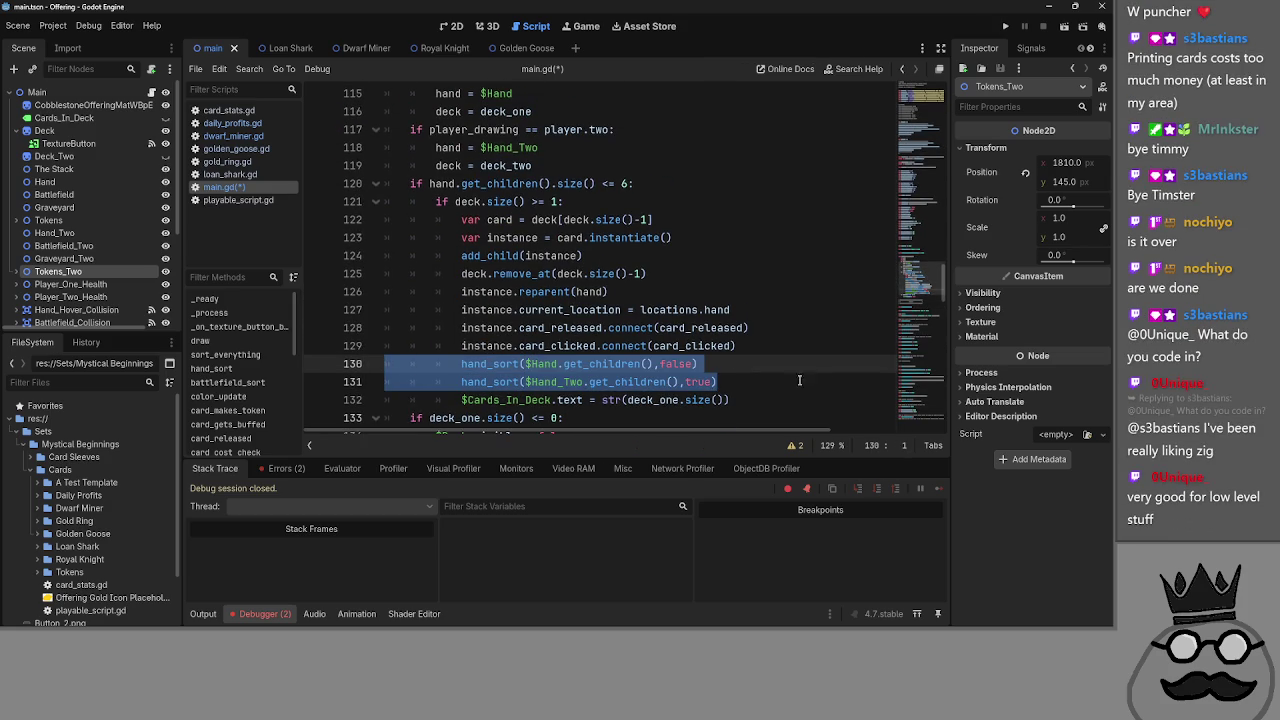
key("BackSpace")
key("BackSpace")
- Add a dedented sort_everything() call after the $Deck.visible line on line 132
scroll(660, 347, "down", 1)
left_click(660, 347)
key("Return")
key("BackSpace")
type("sort_e")
key("Return")
left_click(660, 347)
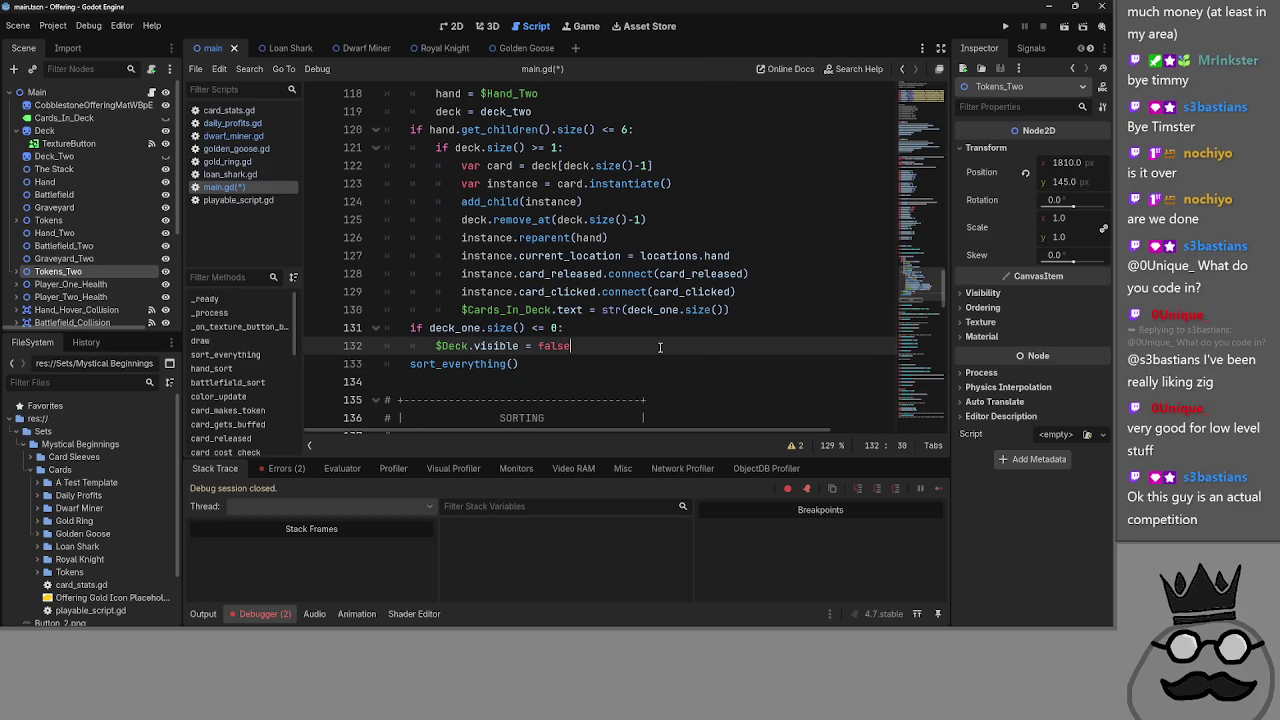
scroll(660, 347, "up", 1)
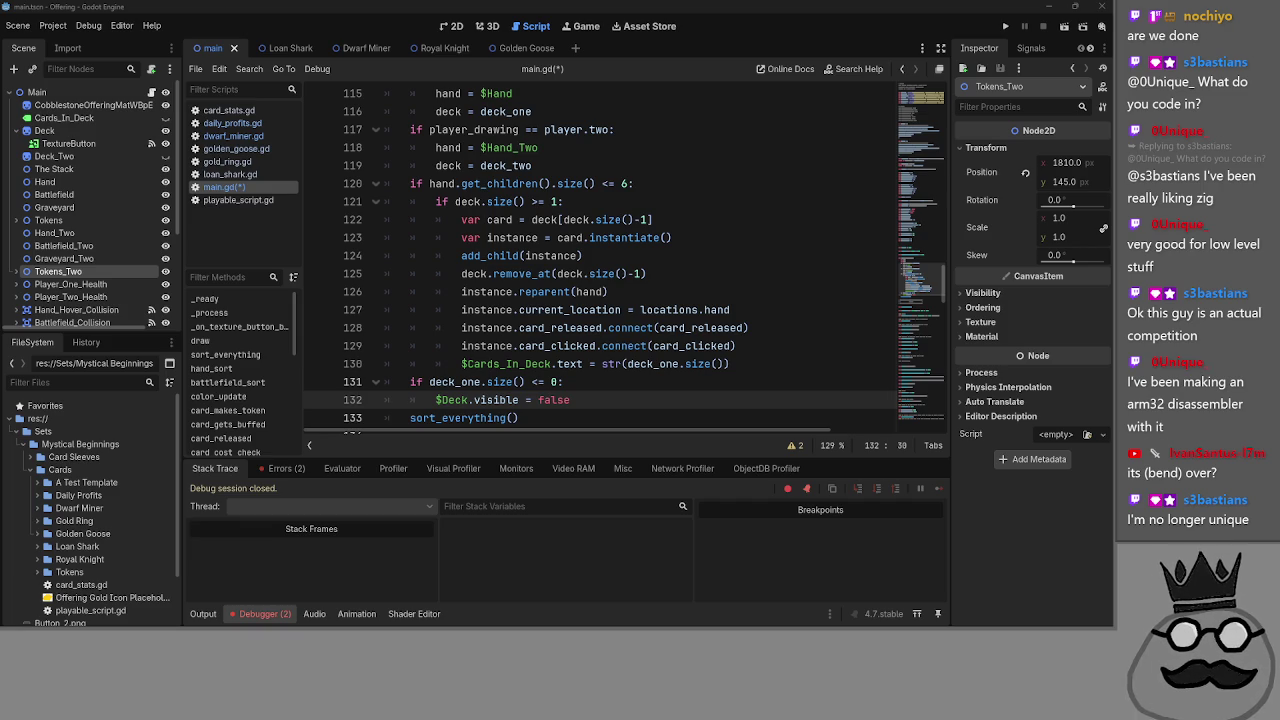
scroll(561, 338, "up", 20)
scroll(561, 338, "up", 7)
left_click(733, 231)
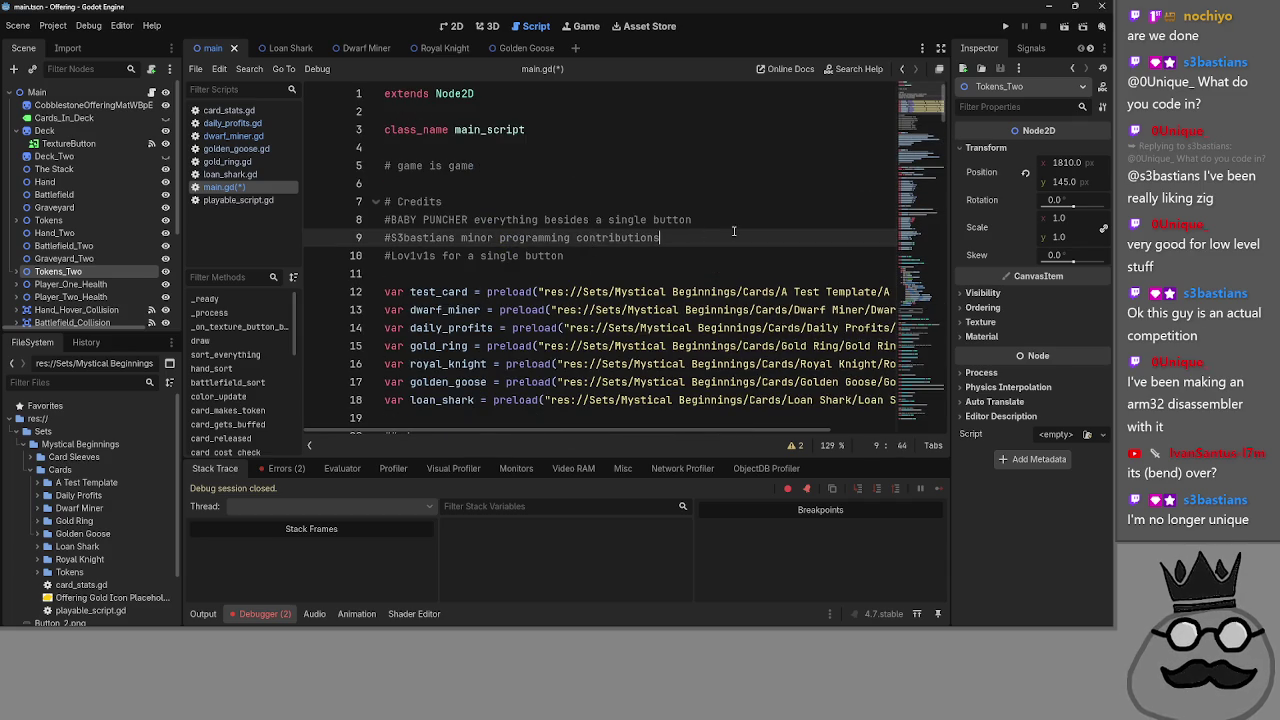
key("shift+Home")
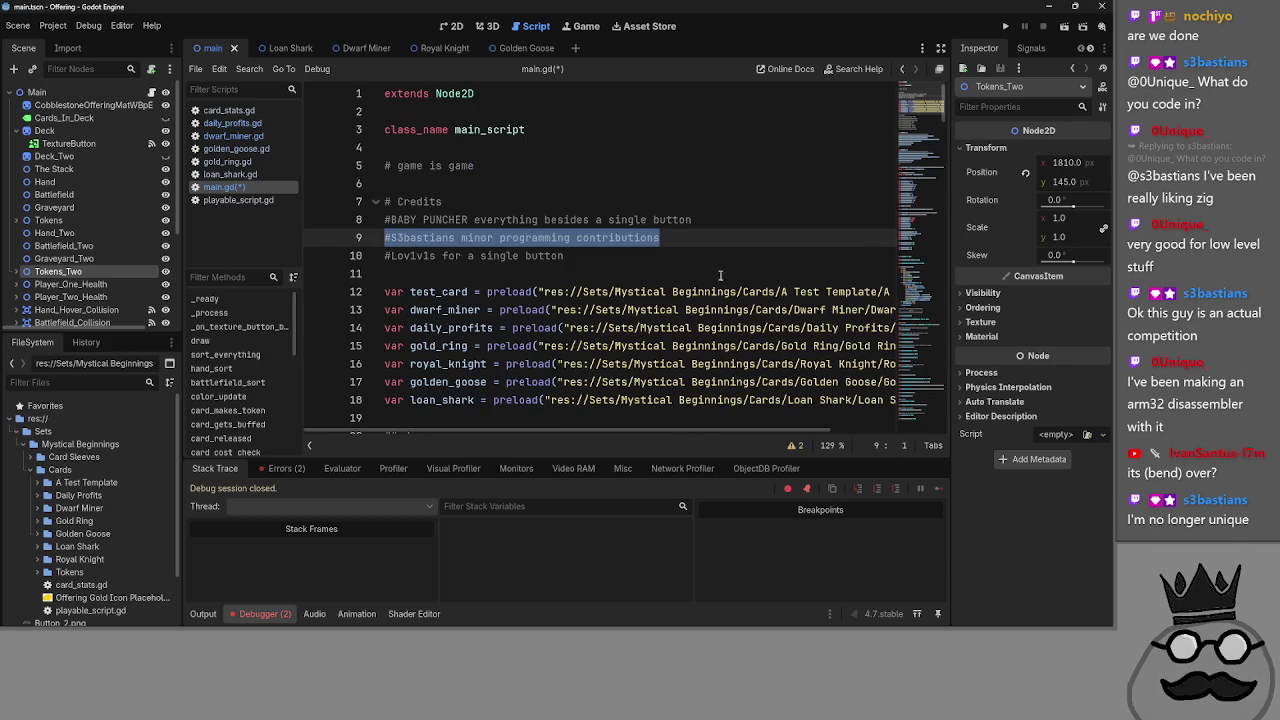
left_click(687, 238)
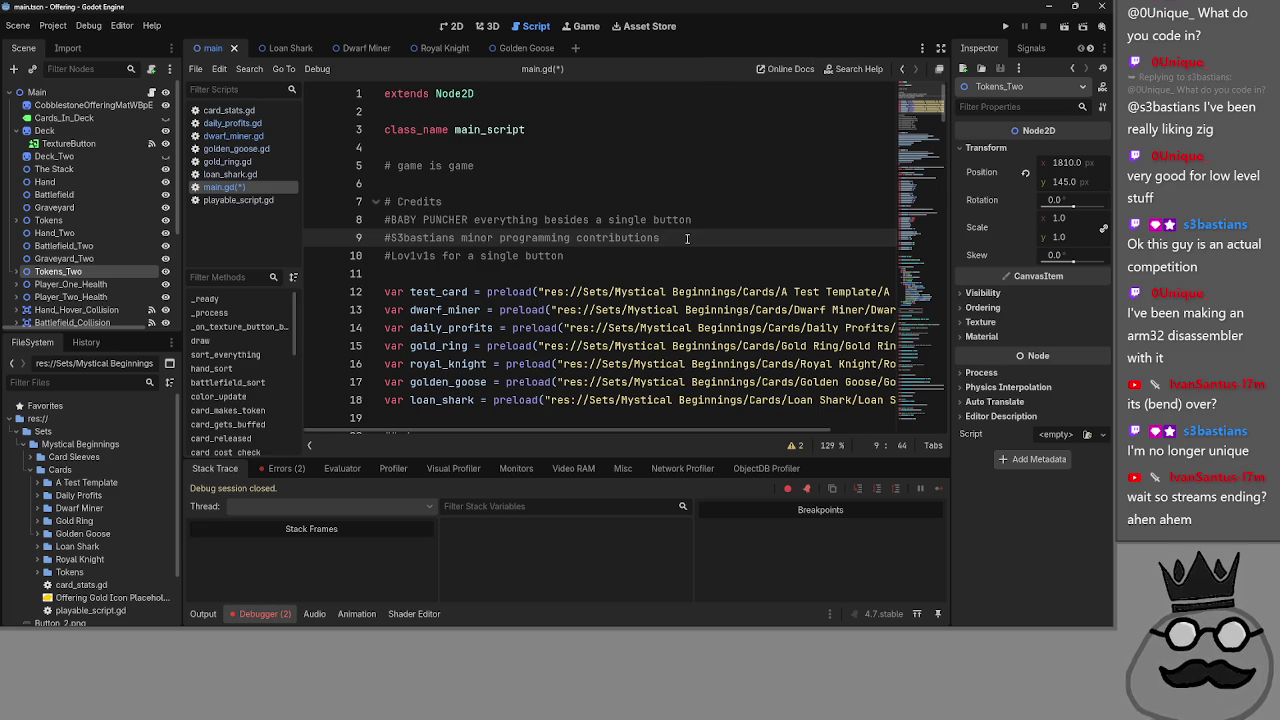
scroll(586, 234, "down", 13)
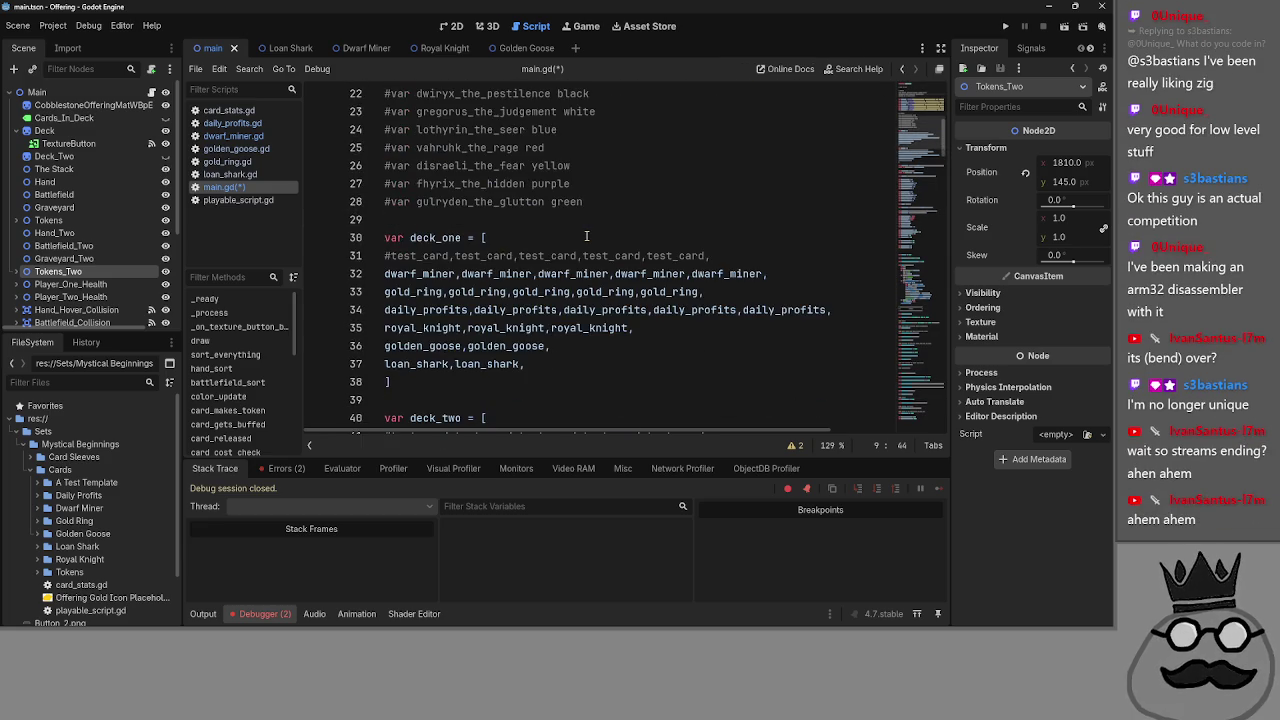
scroll(586, 234, "down", 12)
scroll(503, 300, "up", 5)
left_click(503, 297)
left_click(495, 256)
left_click(497, 296)
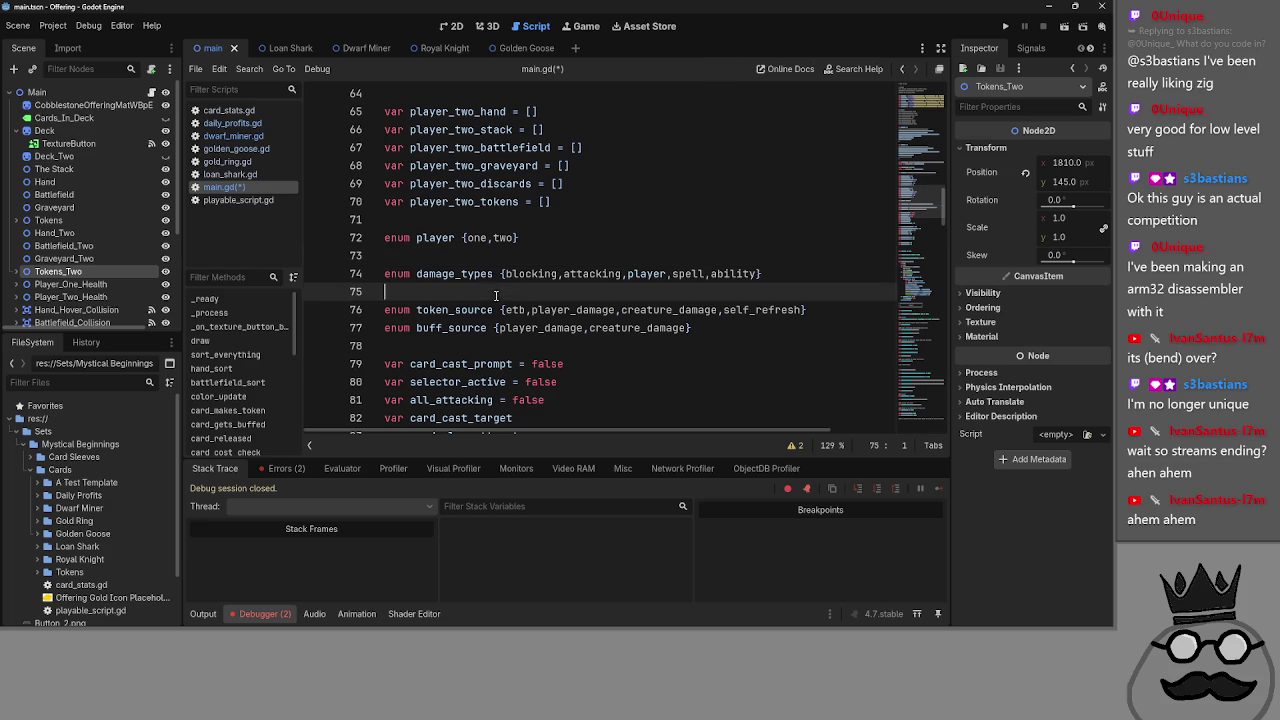